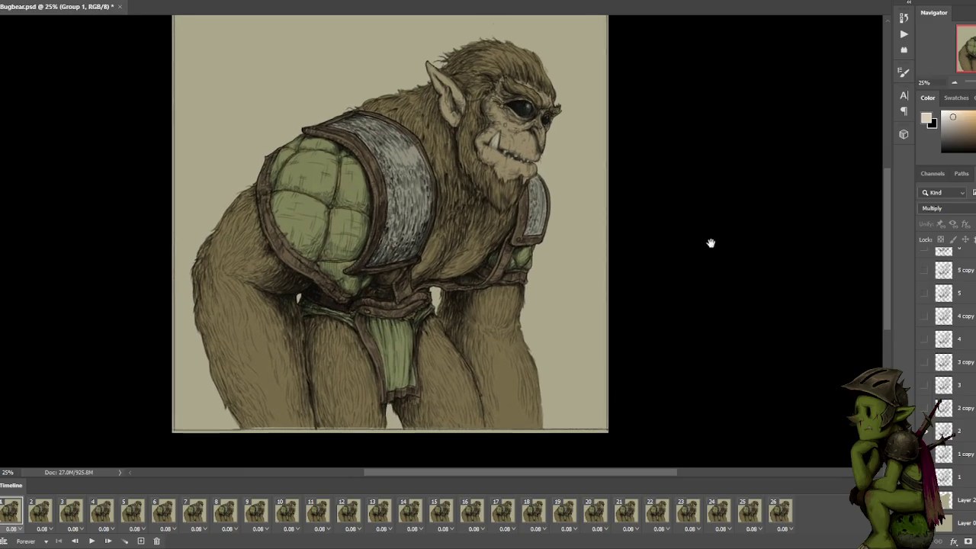
Make Layer 3 active and draw a rectangular marquee around the entire bugbear image.
click(962, 523)
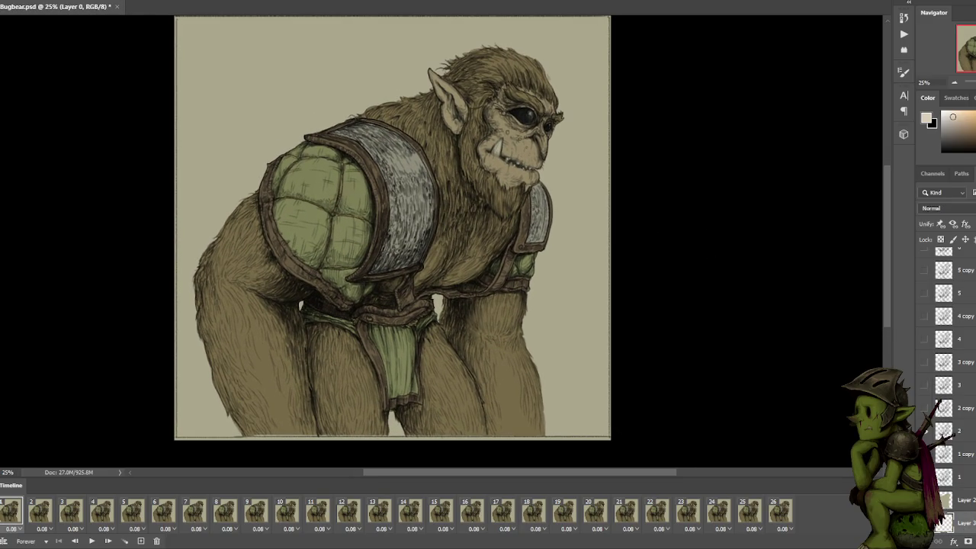
ctrl+click(380, 110)
drag(380, 110, 359, 156)
scroll(350, 99, up, 3)
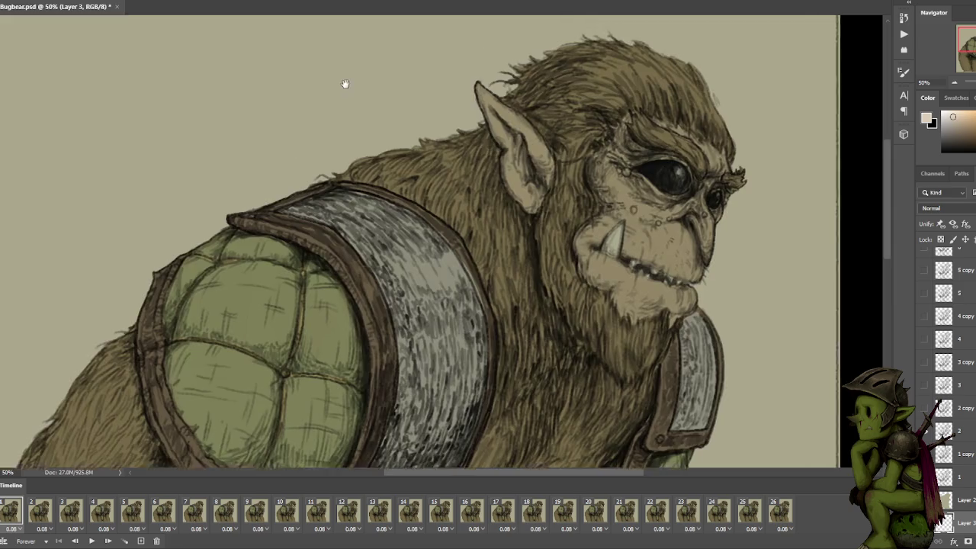
drag(345, 84, 534, 183)
mouse_move(160, 76)
mouse_down()
mouse_move(245, 160)
mouse_move(665, 285)
mouse_move(681, 181)
mouse_up()
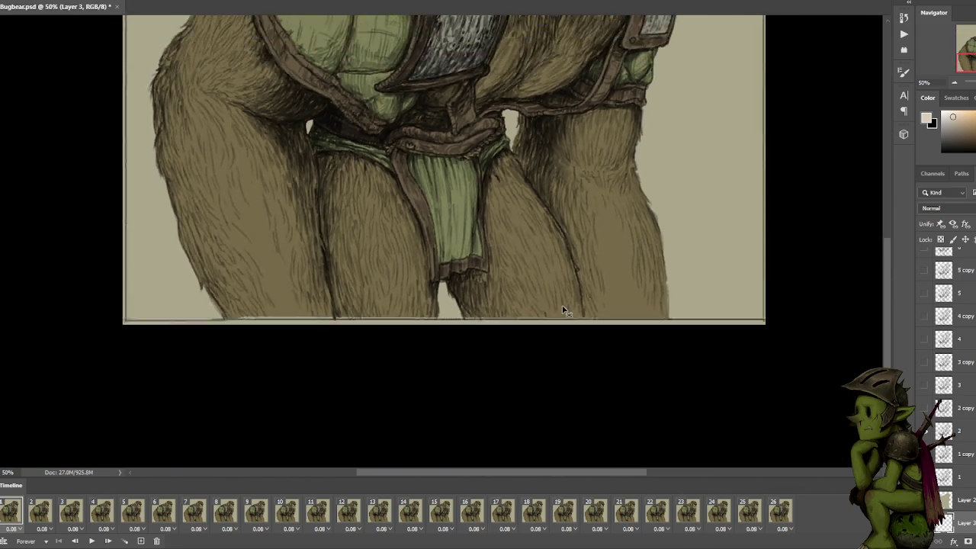
key(ctrl+minus)
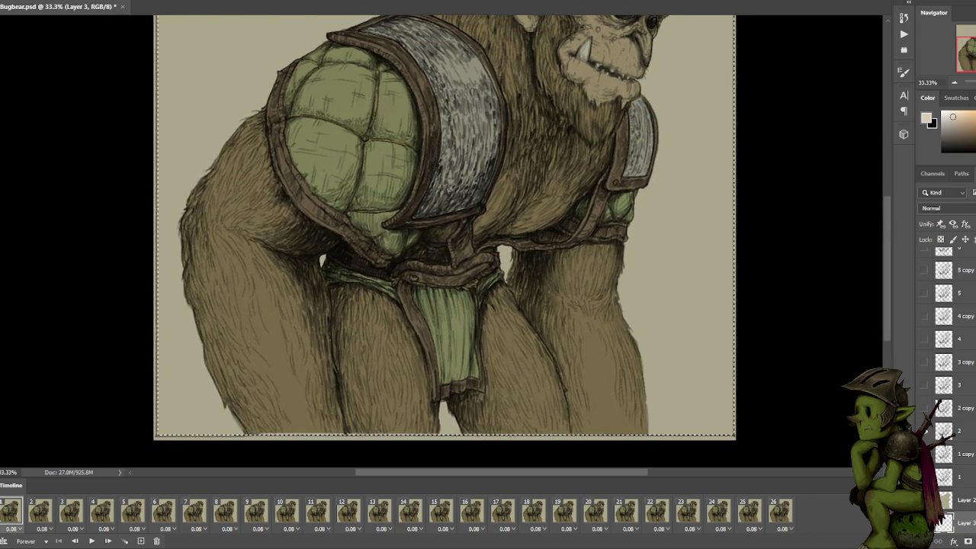
Fill the selected background using the Paint Bucket with reset-and-swapped default colours (D, X).
right_click(4, 199)
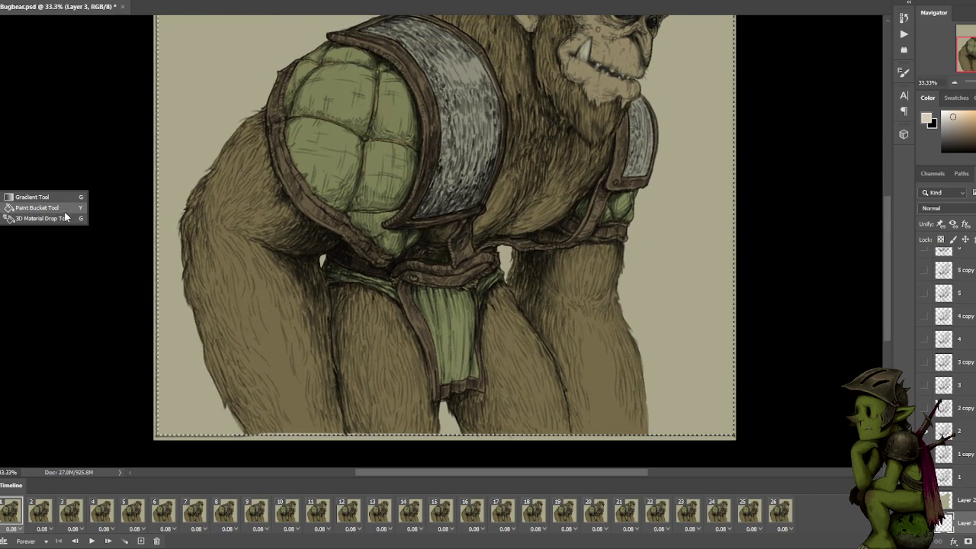
click(54, 208)
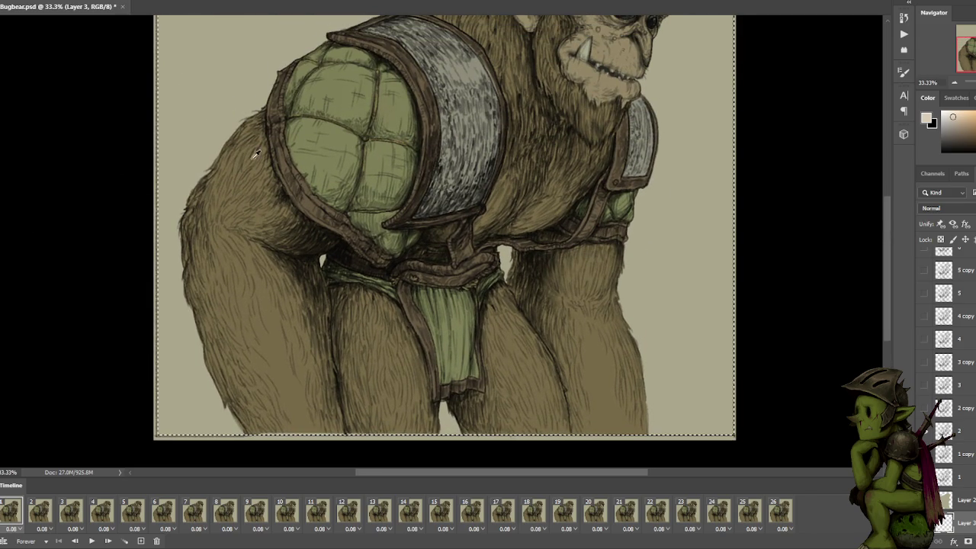
key(d)
key(x)
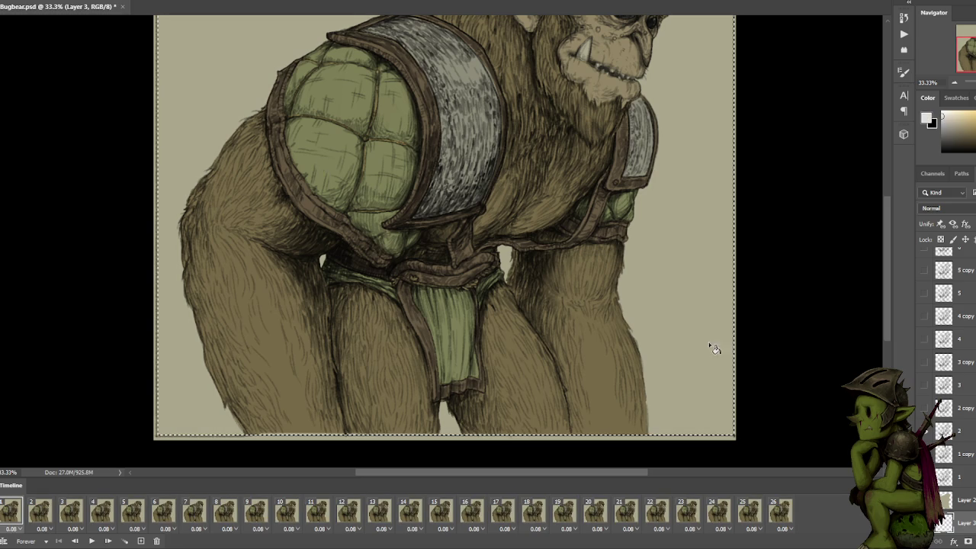
click(241, 93)
alt+click(237, 98)
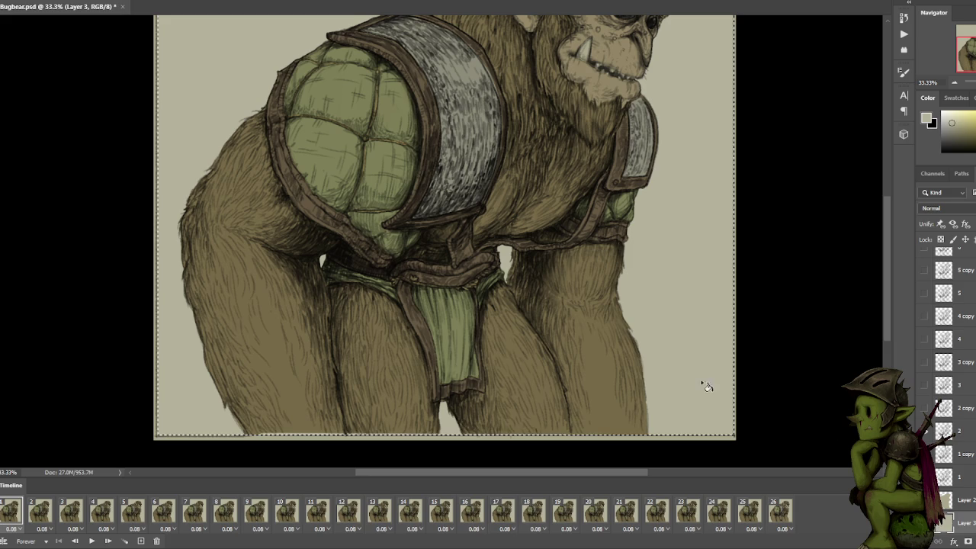
key(ctrl+minus)
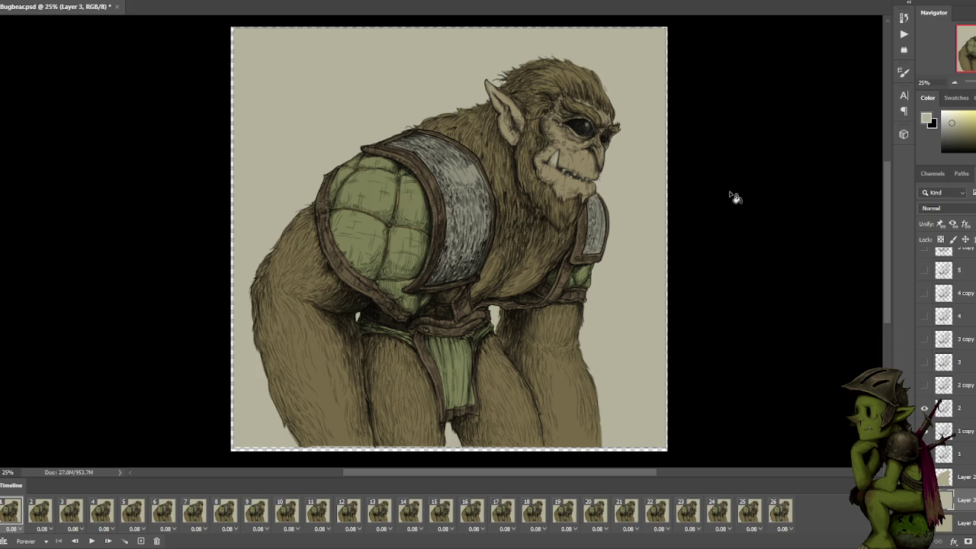
scroll(946, 351, up, 5)
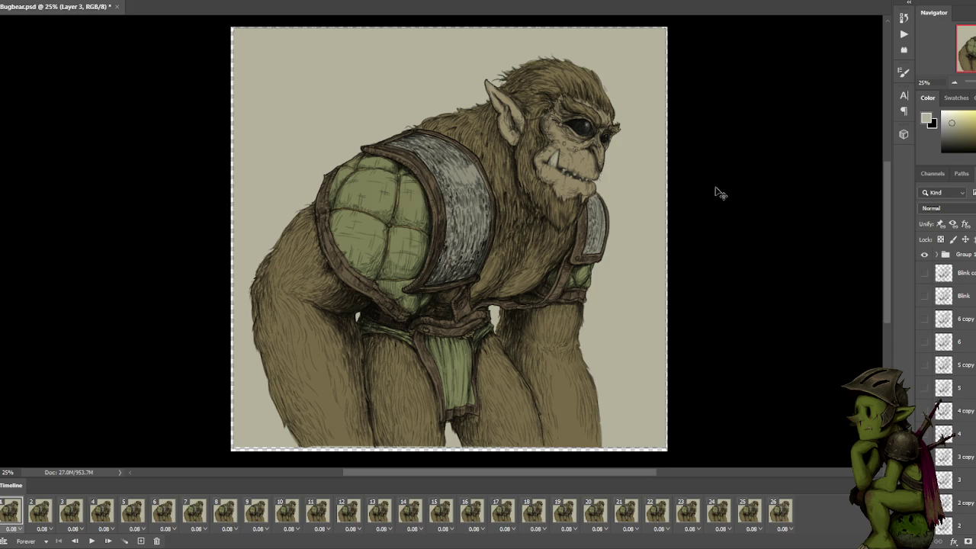
Play the frame animation from the start, then stop the playback.
drag(719, 192, 681, 168)
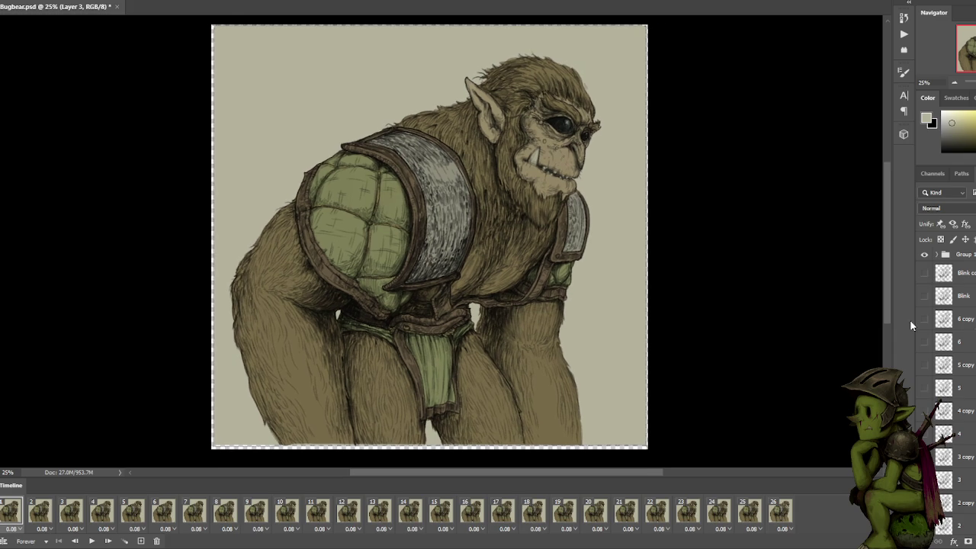
click(42, 516)
click(78, 515)
key(space)
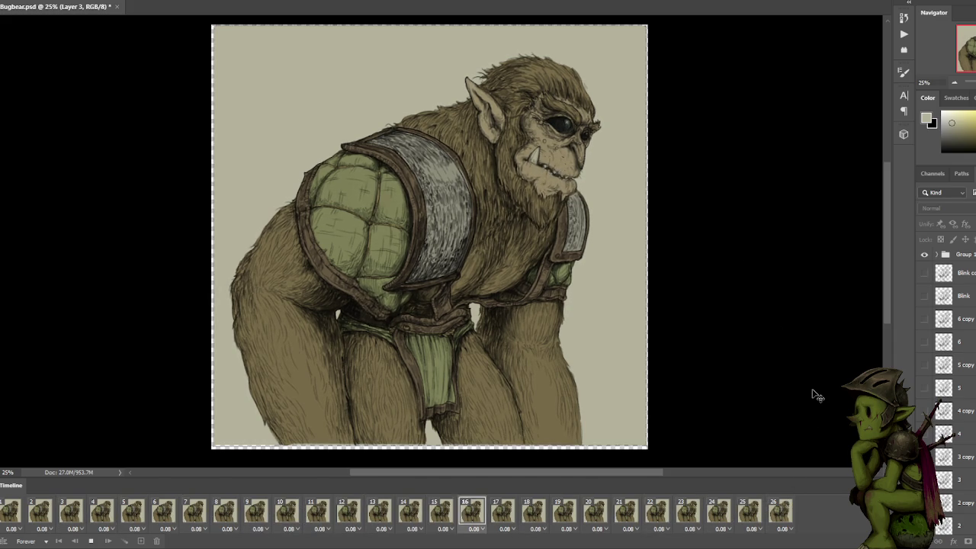
key(space)
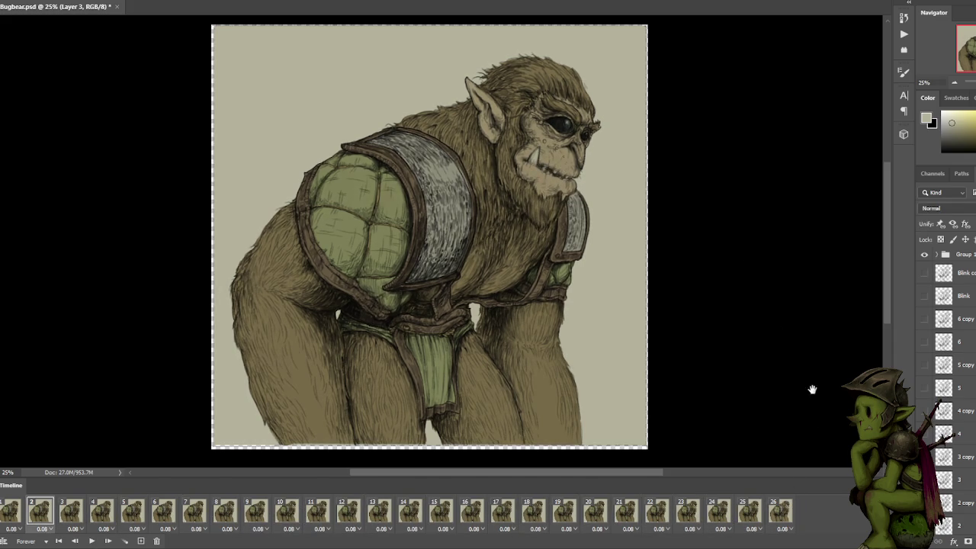
On frame 26, hide the Blink layer and make Group 1 active.
click(743, 511)
click(769, 517)
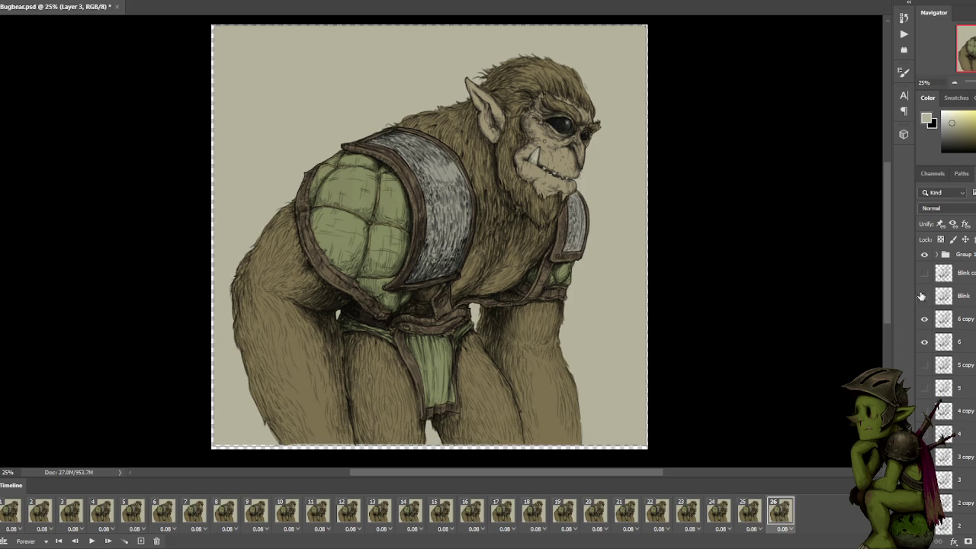
click(924, 296)
click(966, 257)
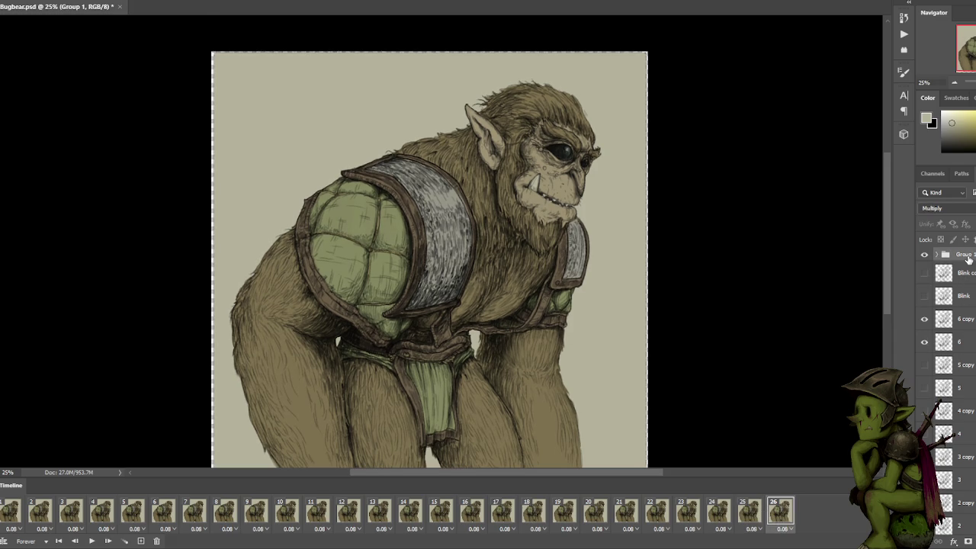
click(938, 255)
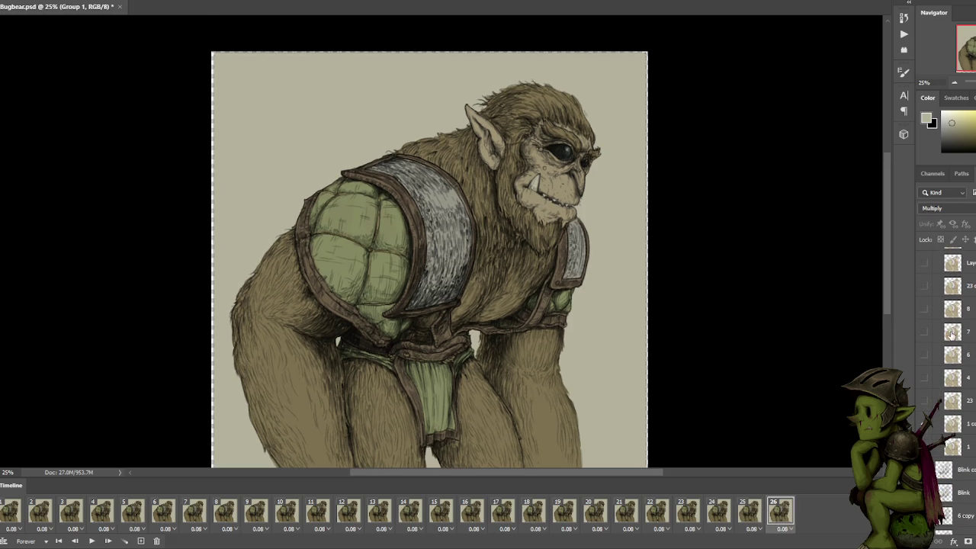
scroll(957, 366, up, 2)
click(961, 479)
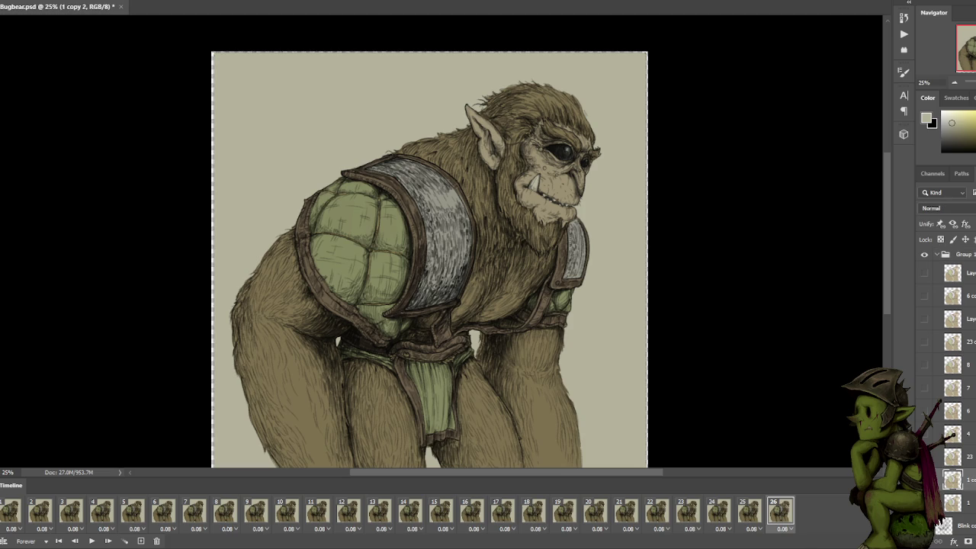
click(751, 513)
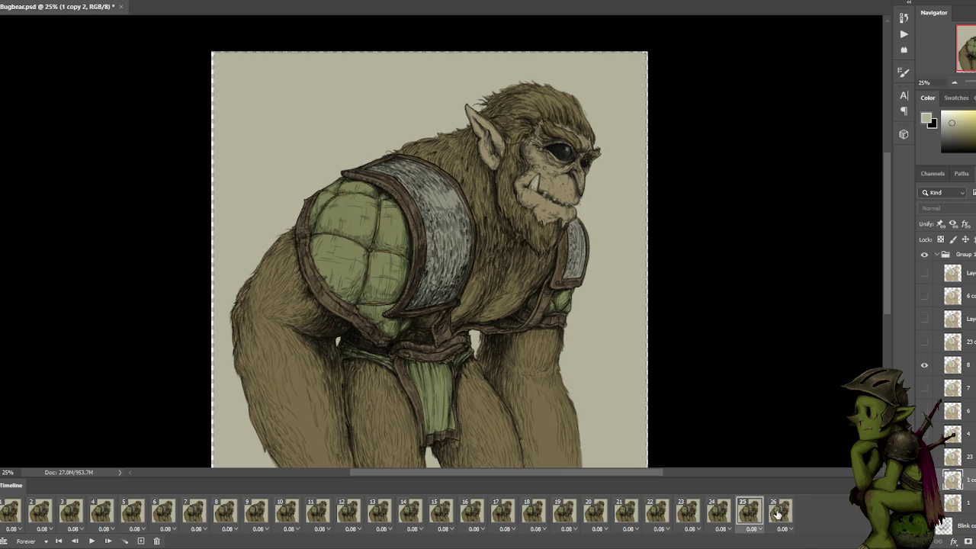
click(778, 515)
click(755, 519)
click(779, 514)
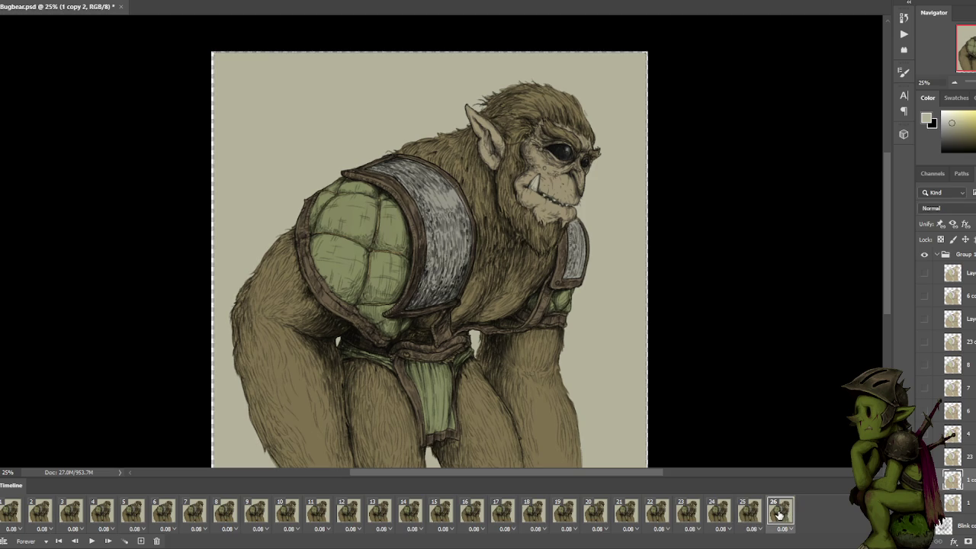
click(750, 519)
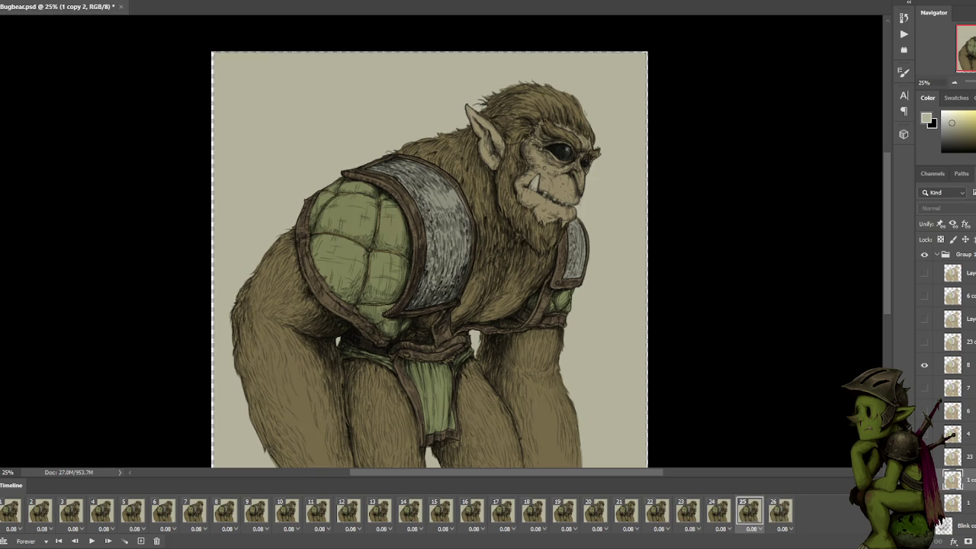
click(952, 365)
click(782, 515)
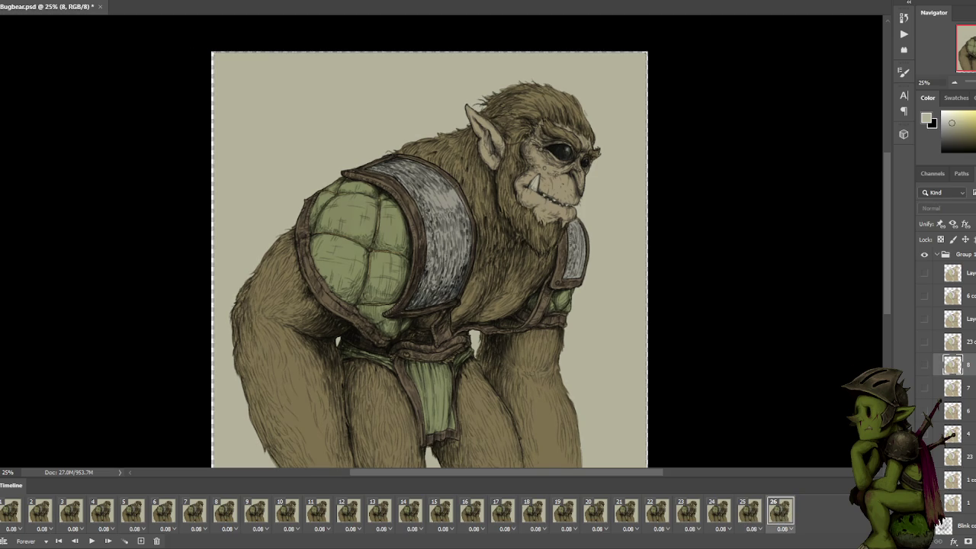
click(951, 480)
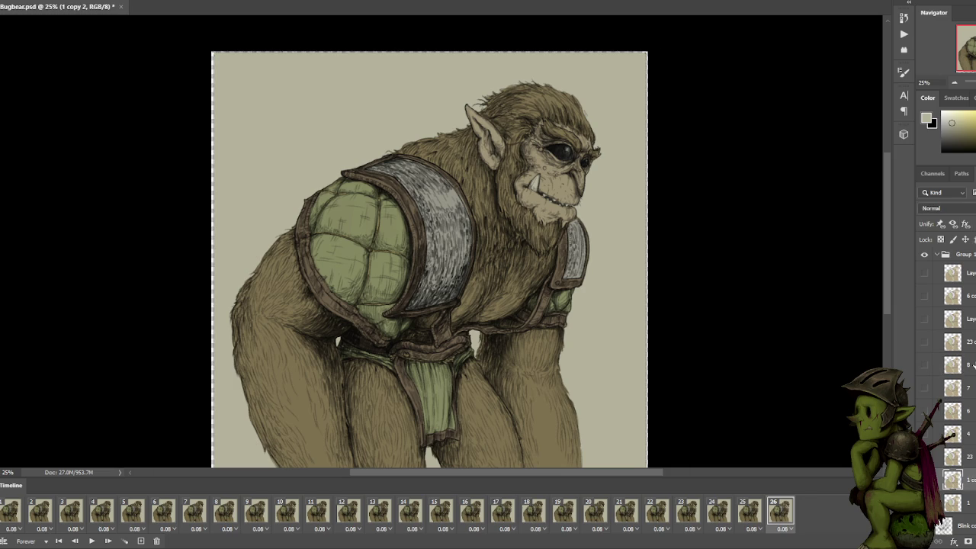
scroll(965, 366, down, 2)
scroll(965, 373, down, 2)
scroll(964, 389, down, 2)
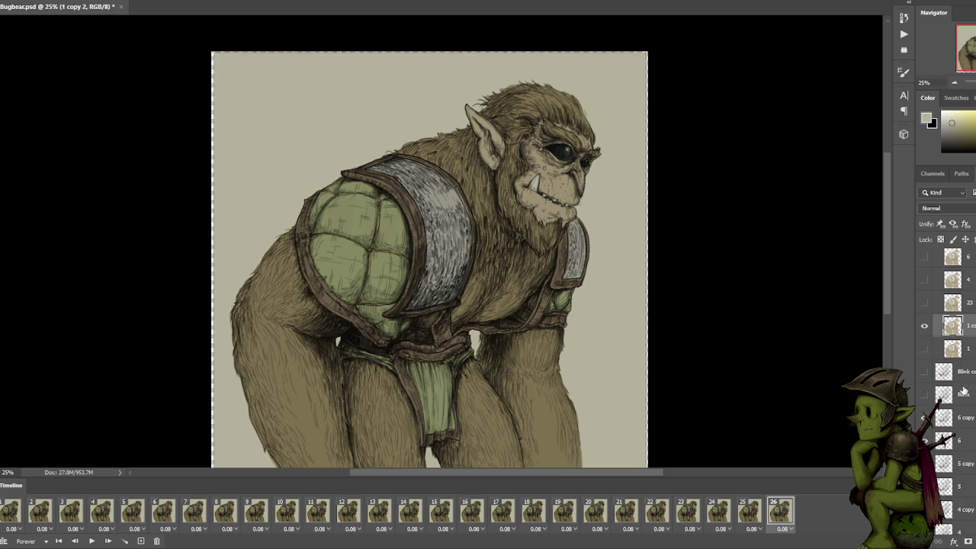
scroll(839, 458, down, 2)
scroll(946, 457, down, 3)
scroll(946, 457, down, 3)
scroll(946, 458, down, 2)
click(965, 501)
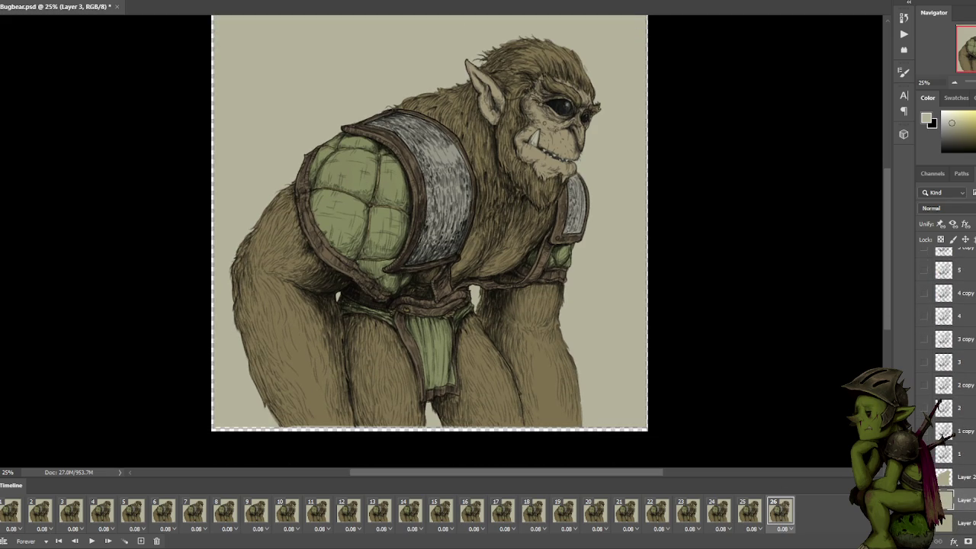
click(16, 515)
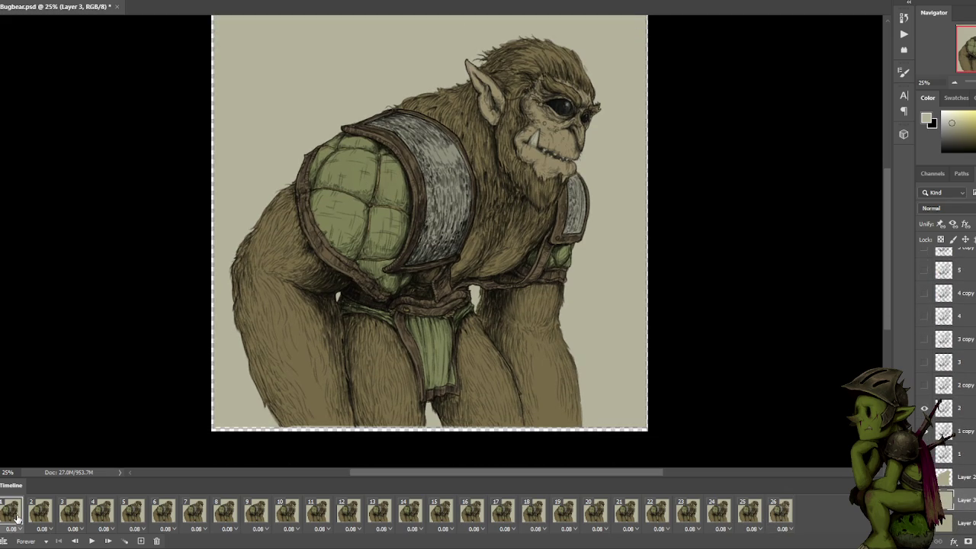
key(space)
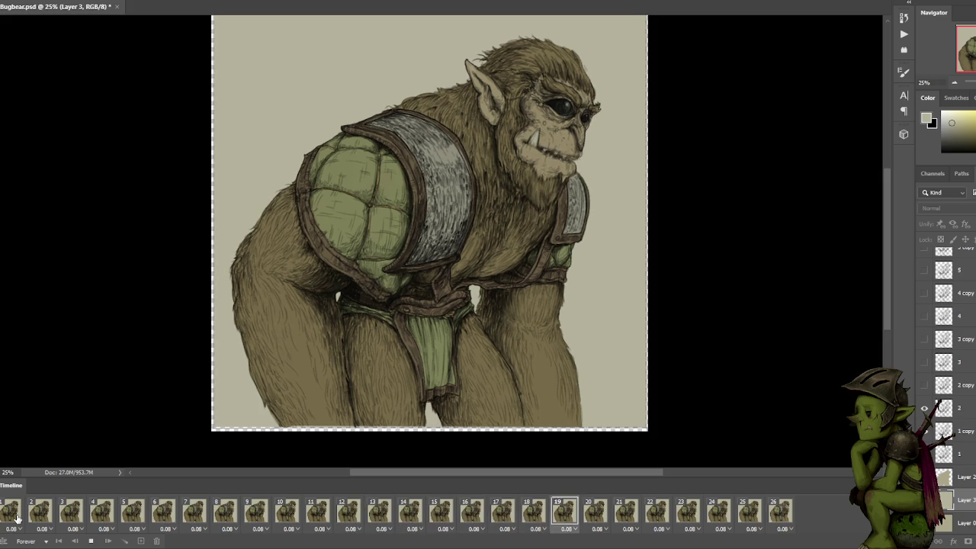
key(space)
click(719, 513)
click(747, 514)
click(780, 513)
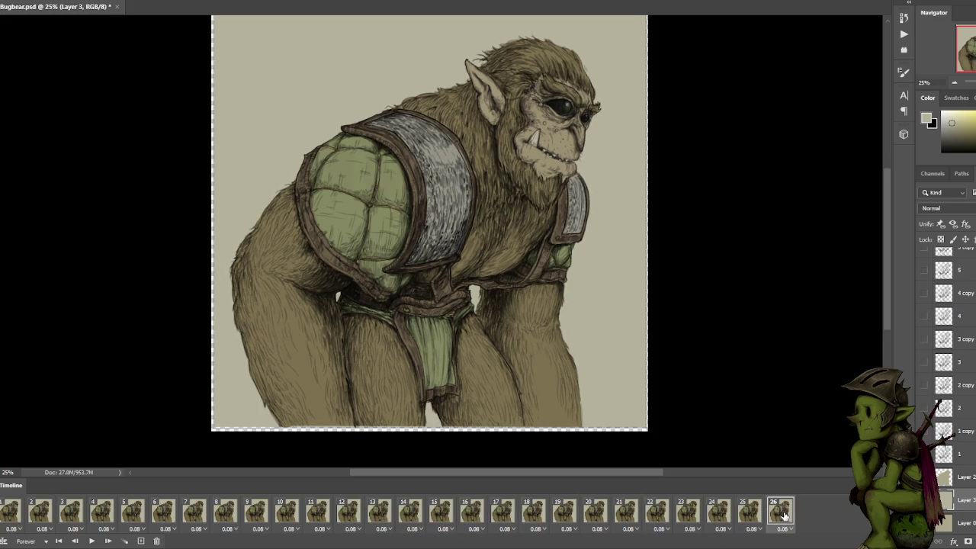
scroll(953, 343, up, 3)
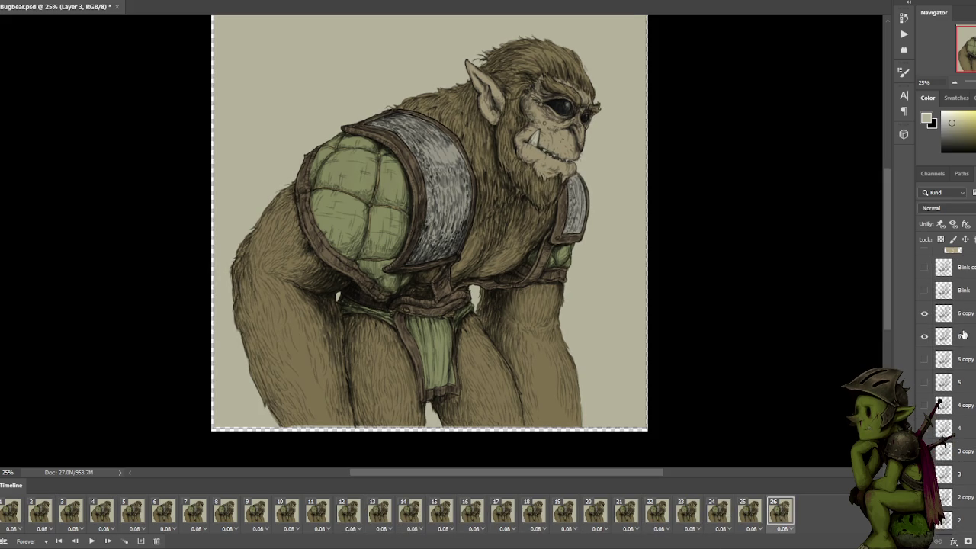
scroll(964, 343, up, 3)
scroll(970, 358, up, 2)
click(970, 353)
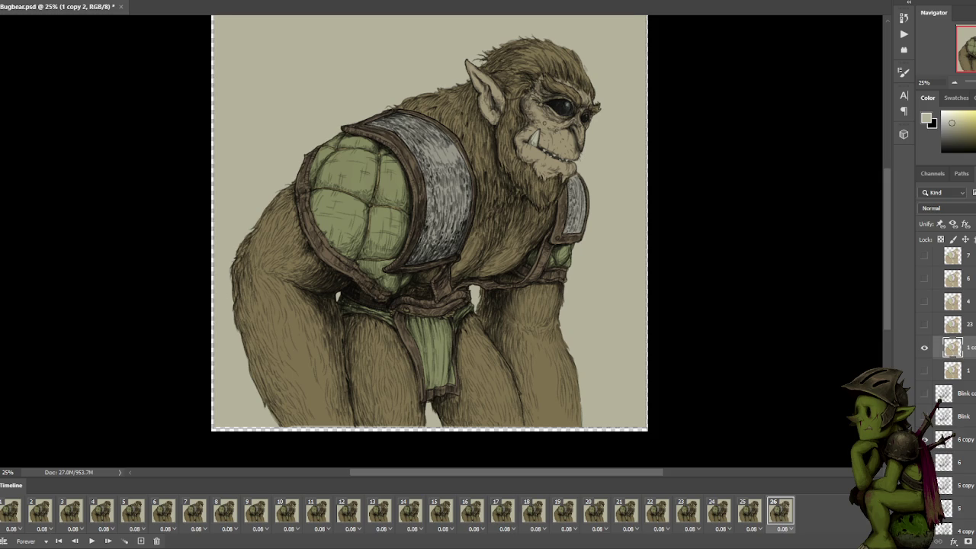
scroll(961, 343, up, 3)
scroll(973, 282, up, 3)
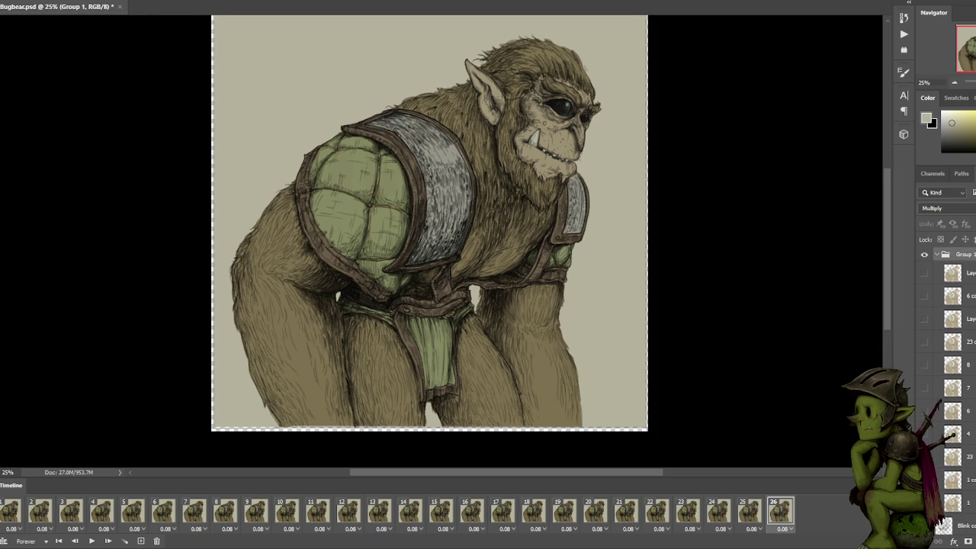
click(965, 273)
click(964, 296)
click(972, 481)
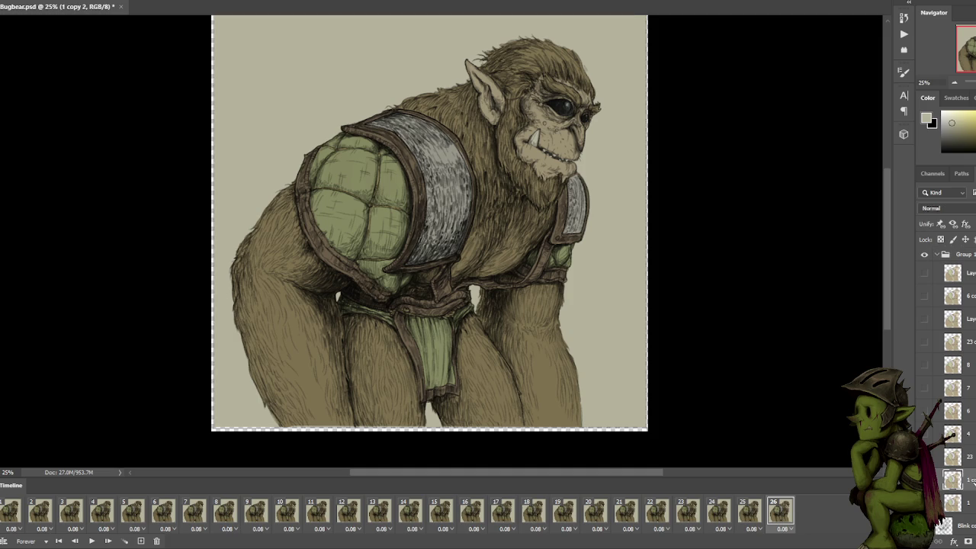
click(750, 517)
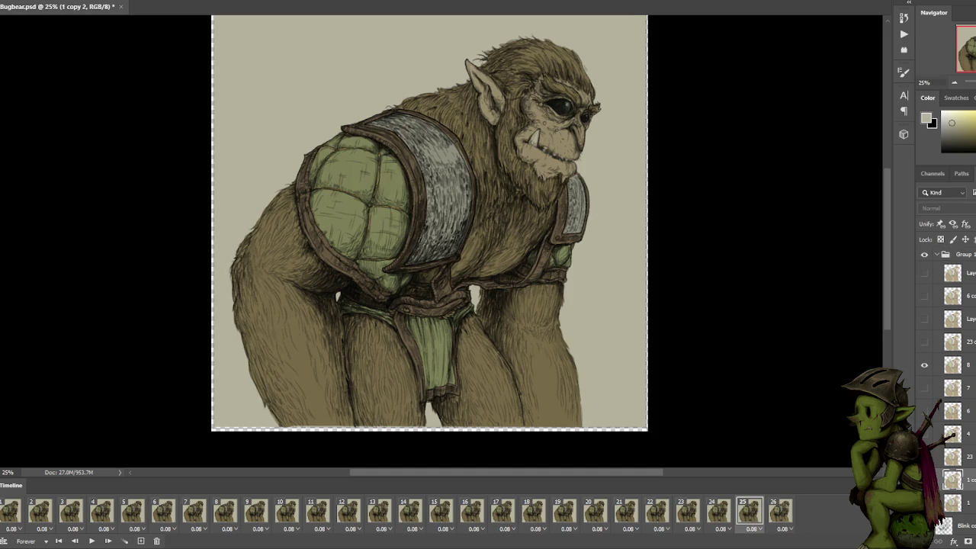
click(952, 364)
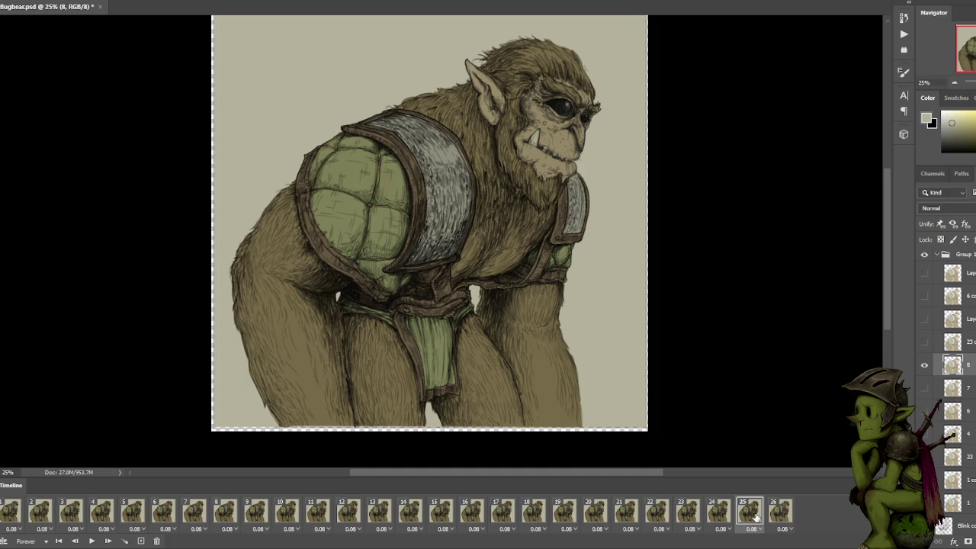
click(781, 515)
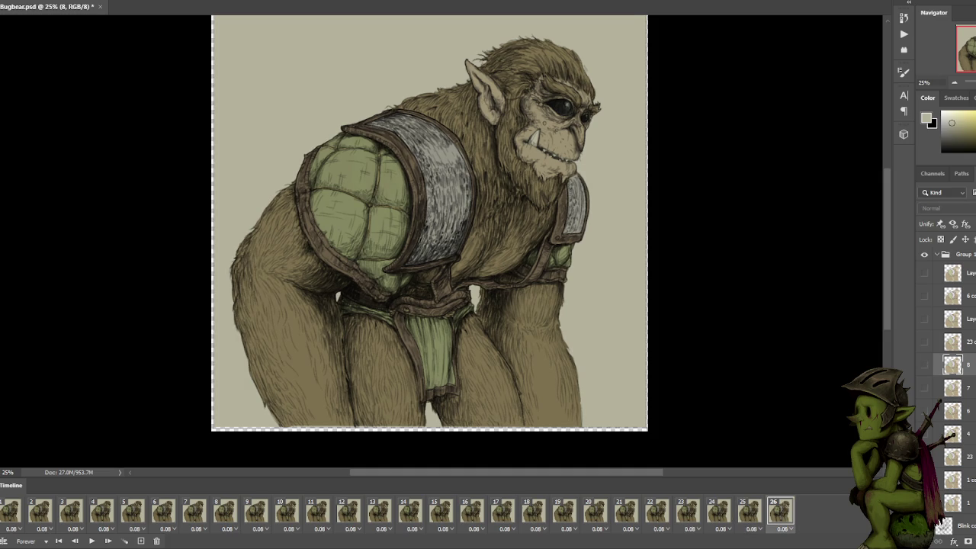
scroll(969, 454, down, 1)
click(967, 465)
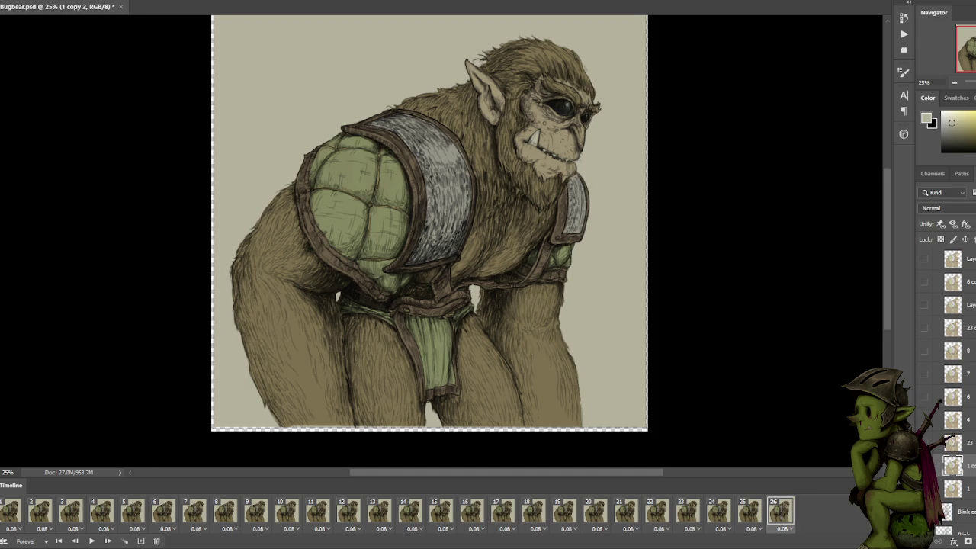
drag(967, 465, 955, 541)
key(ctrl+z)
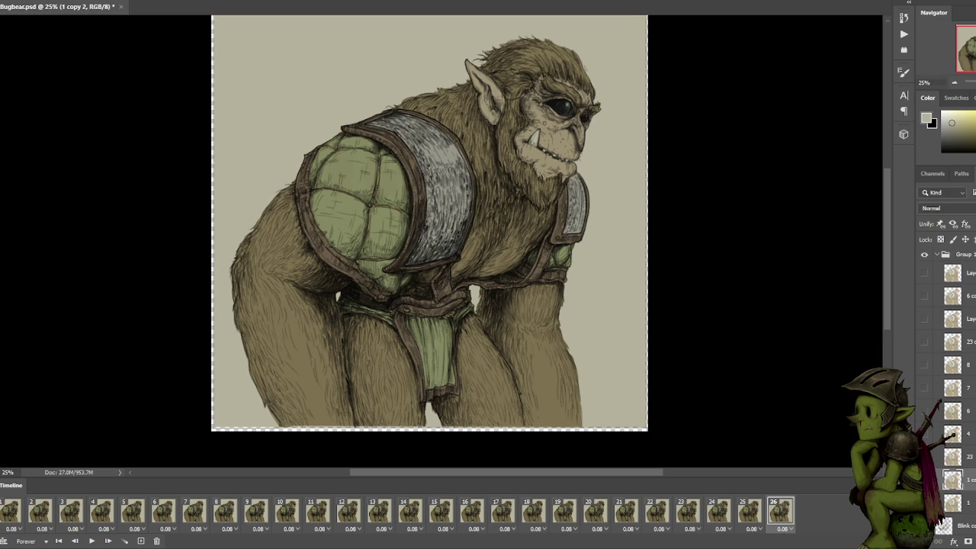
Try Multiply on a layer, then set Group 1's blending to Pass Through.
click(938, 208)
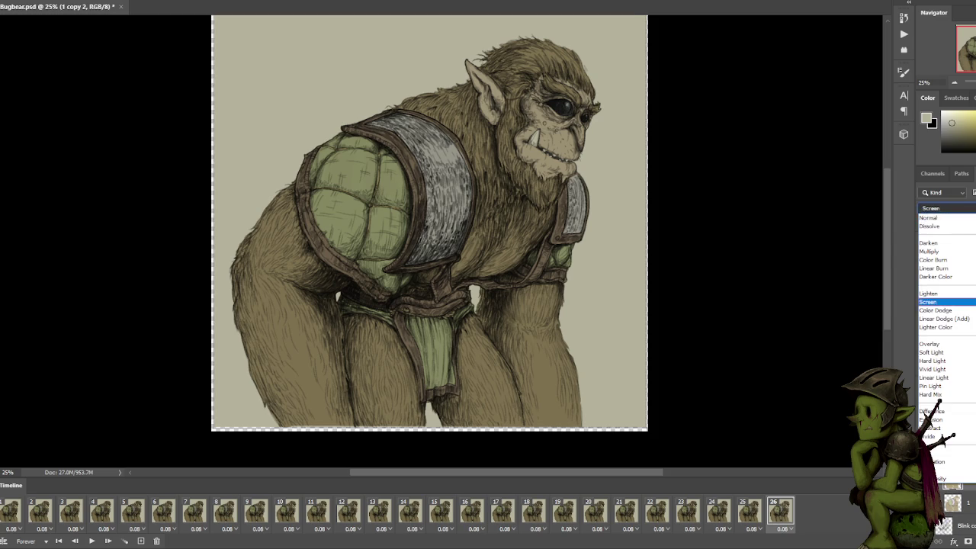
click(934, 233)
click(963, 253)
click(940, 208)
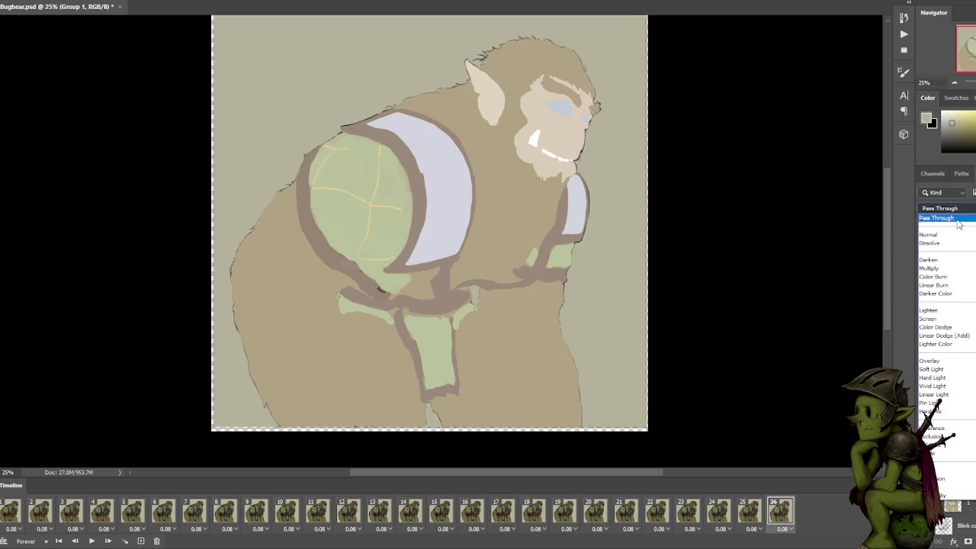
click(960, 218)
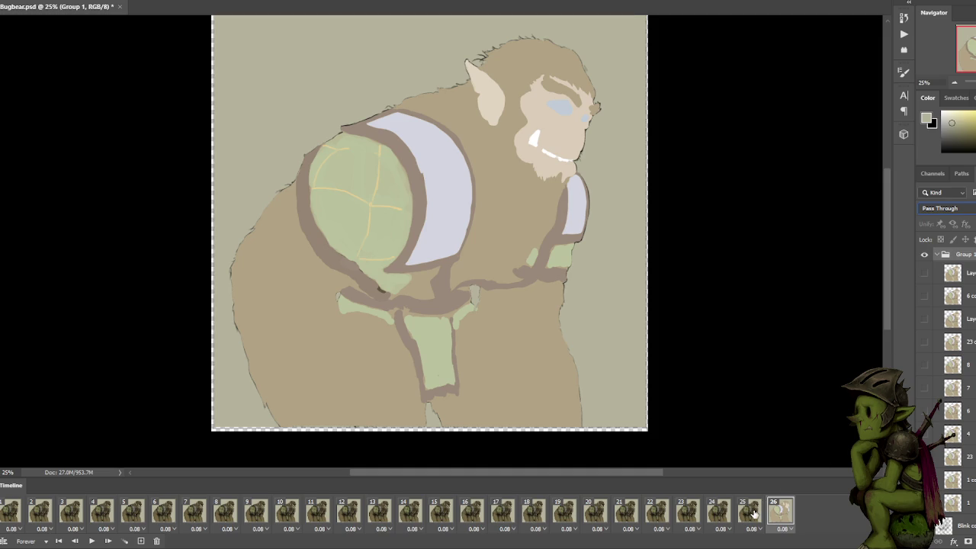
click(751, 511)
click(939, 208)
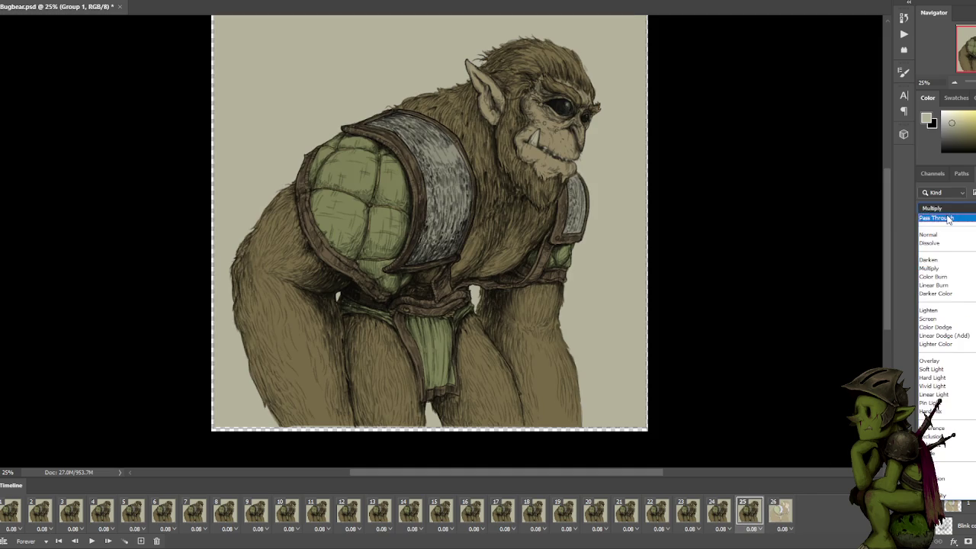
click(938, 217)
Compare frames 25 and 26 with Group 1 on Pass Through.
click(786, 512)
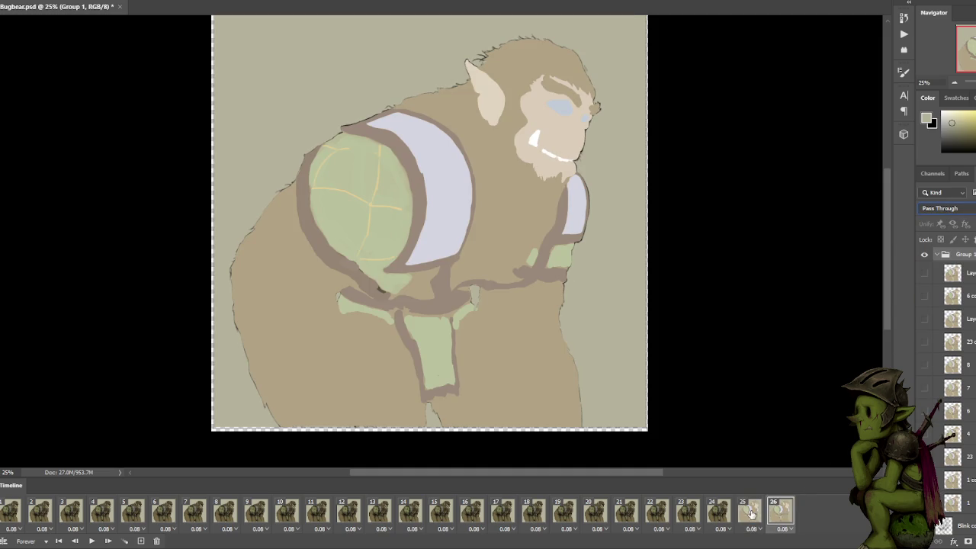
click(751, 513)
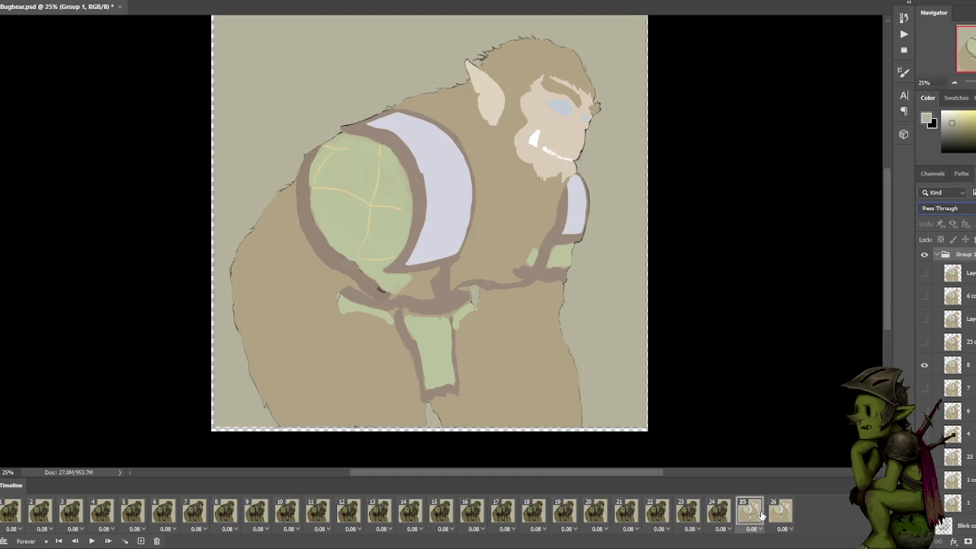
click(787, 515)
click(747, 521)
click(775, 520)
click(757, 522)
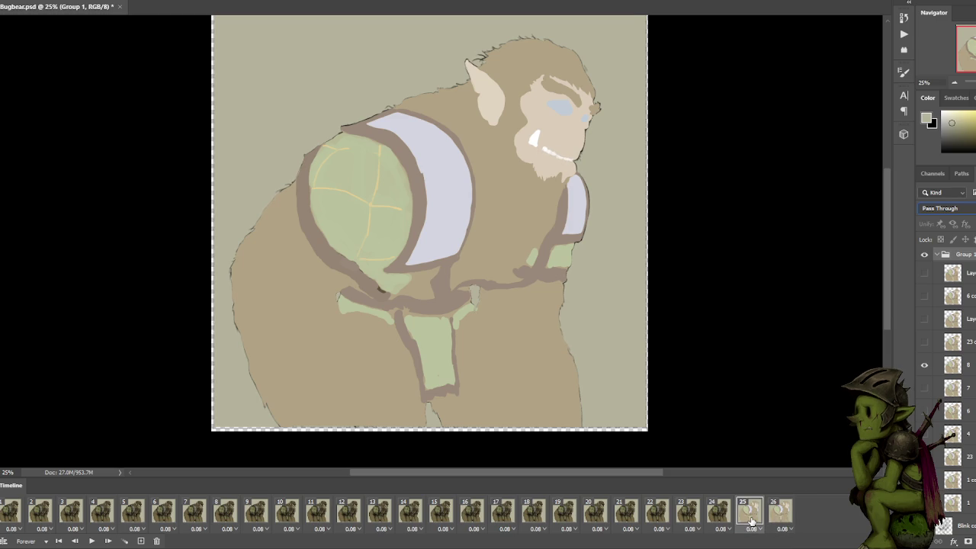
click(771, 519)
click(749, 522)
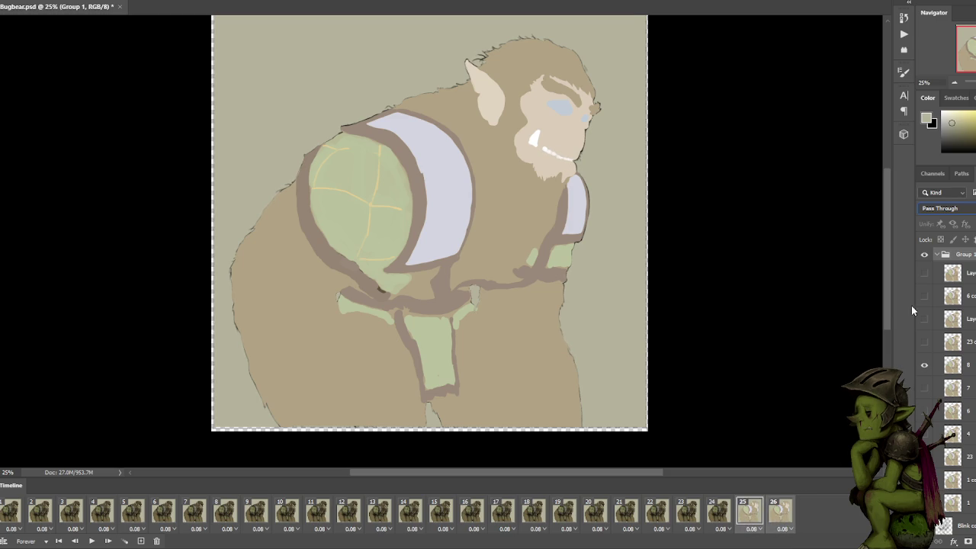
click(950, 209)
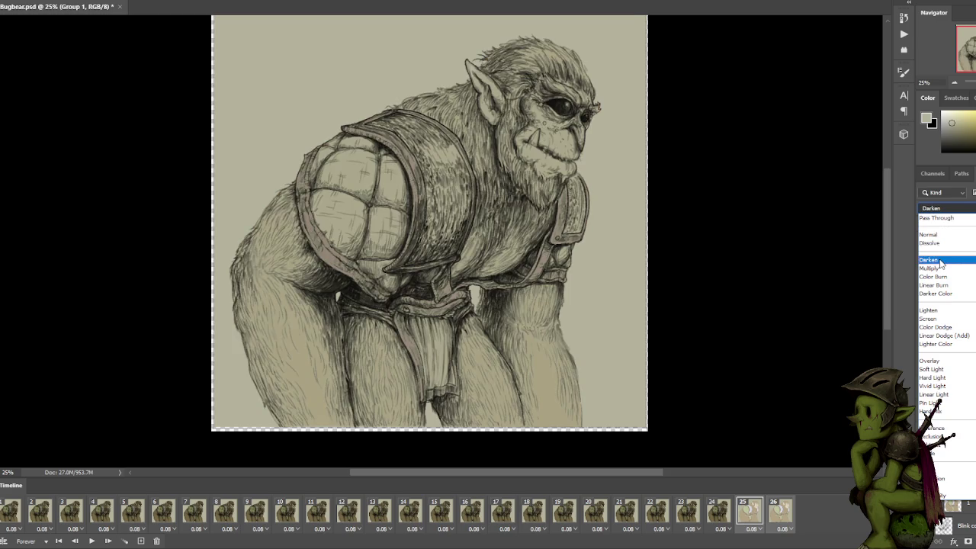
Switch Group 1 to Multiply blending and check frames 26 and 25.
click(929, 268)
click(778, 515)
click(758, 515)
click(779, 513)
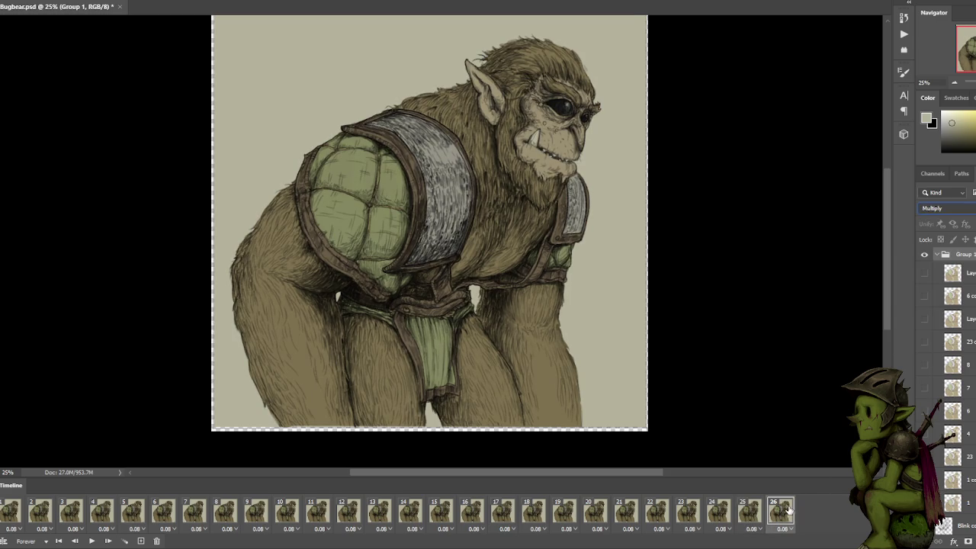
click(750, 513)
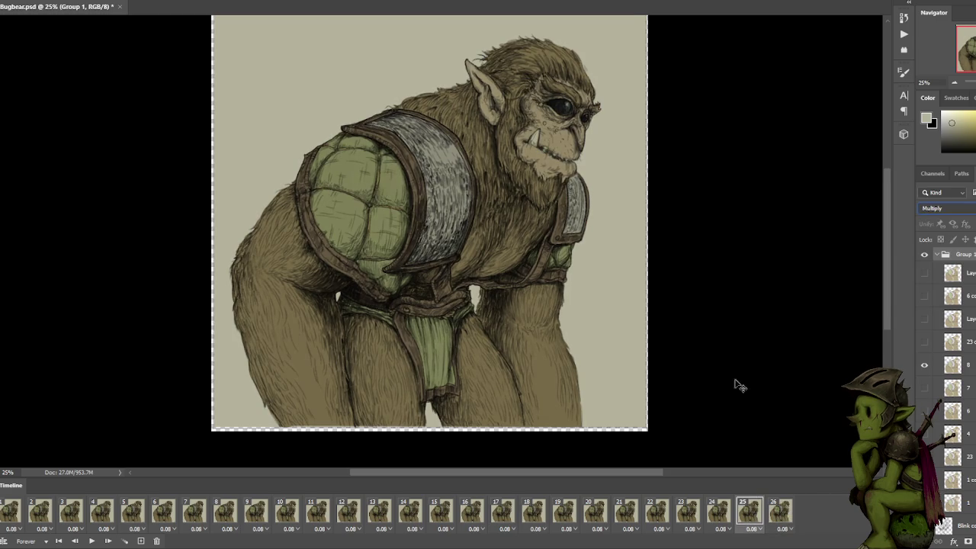
Zoom the bugbear's face to 100% and compare the mouth on frames 25 and 26.
key(ctrl+plus)
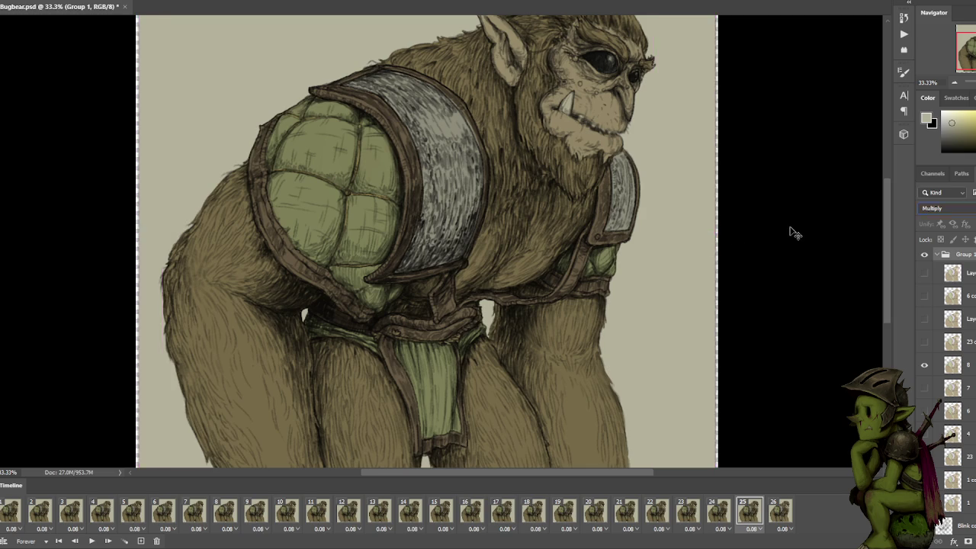
key(ctrl+plus)
drag(749, 210, 622, 329)
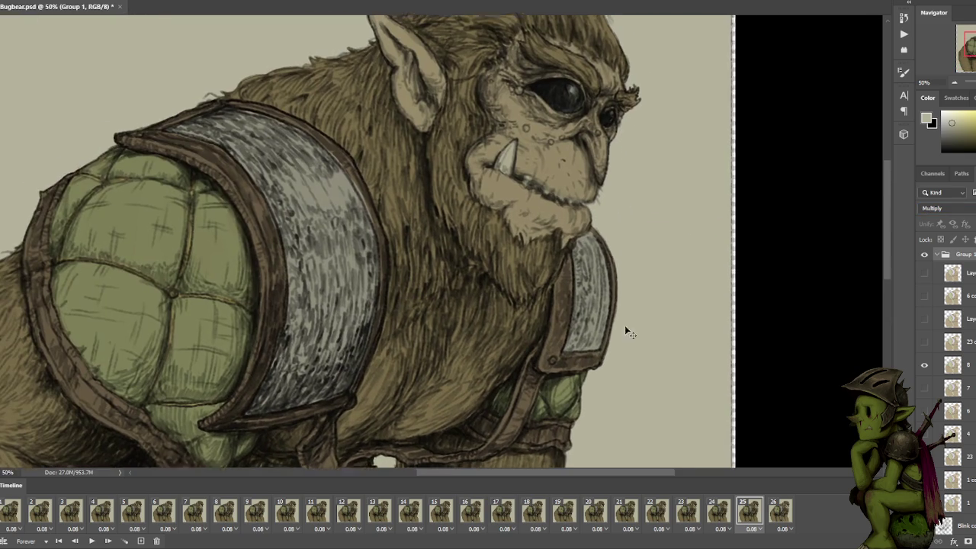
key(ctrl+plus)
drag(701, 247, 667, 323)
key(ctrl+plus)
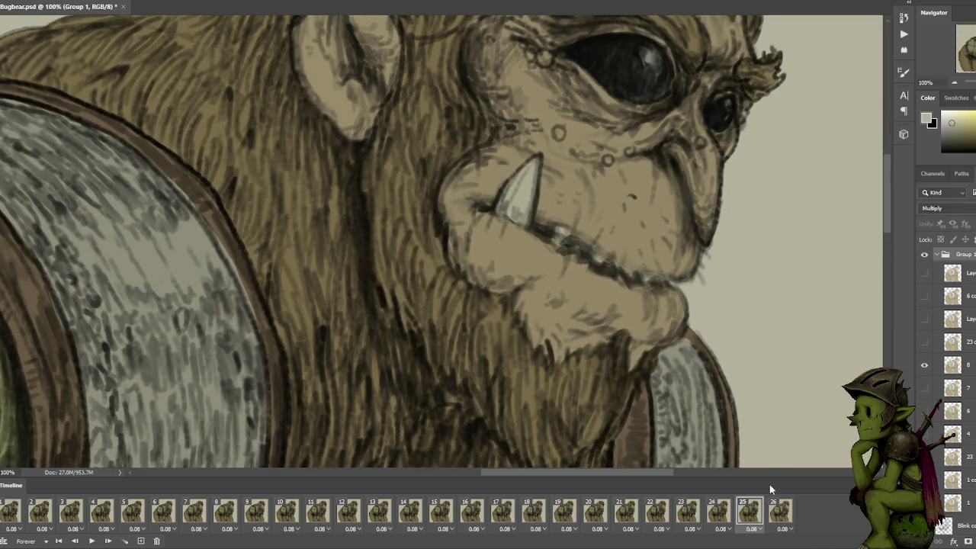
click(780, 512)
click(751, 511)
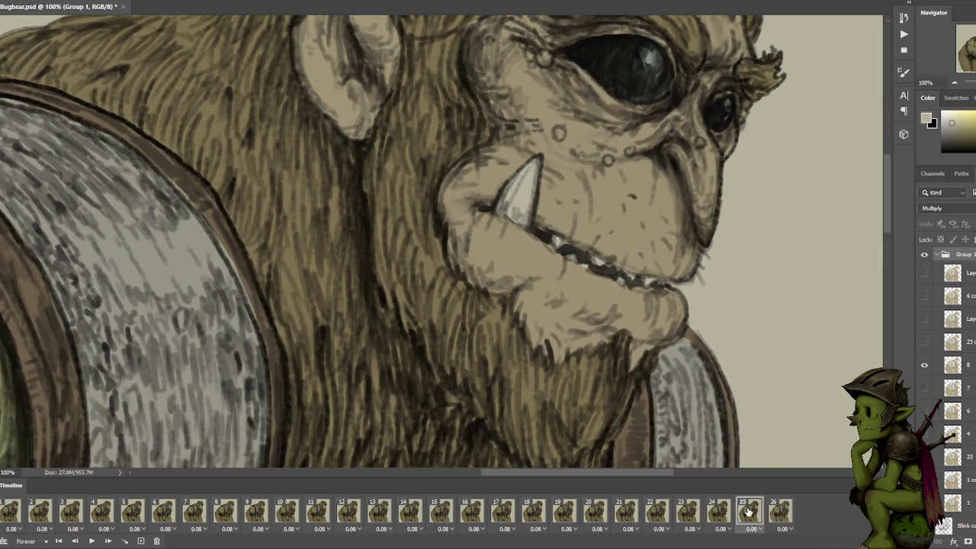
click(778, 515)
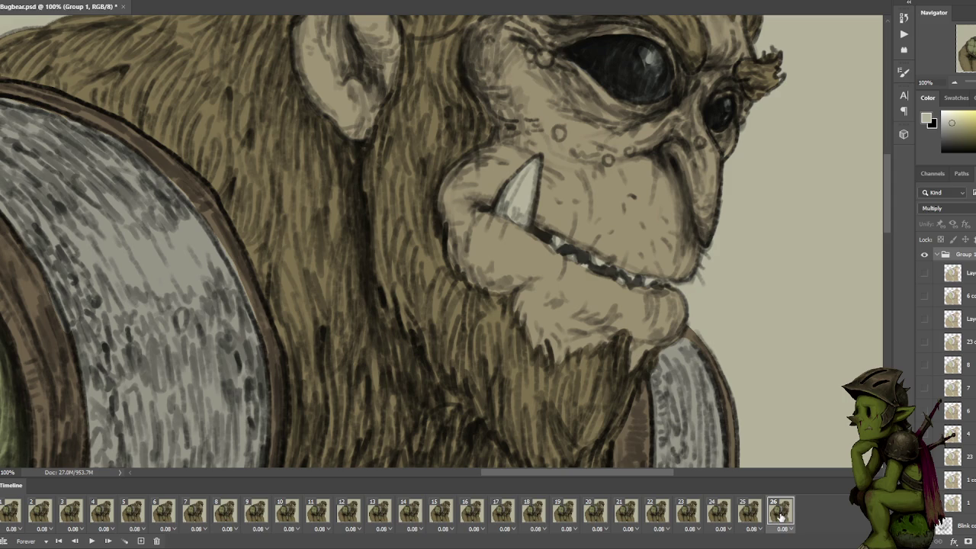
Toggle a bottom layer's visibility off and on, then select Layer 3 and Layer 2.
scroll(950, 497, down, 2)
scroll(950, 496, down, 2)
scroll(950, 496, down, 2)
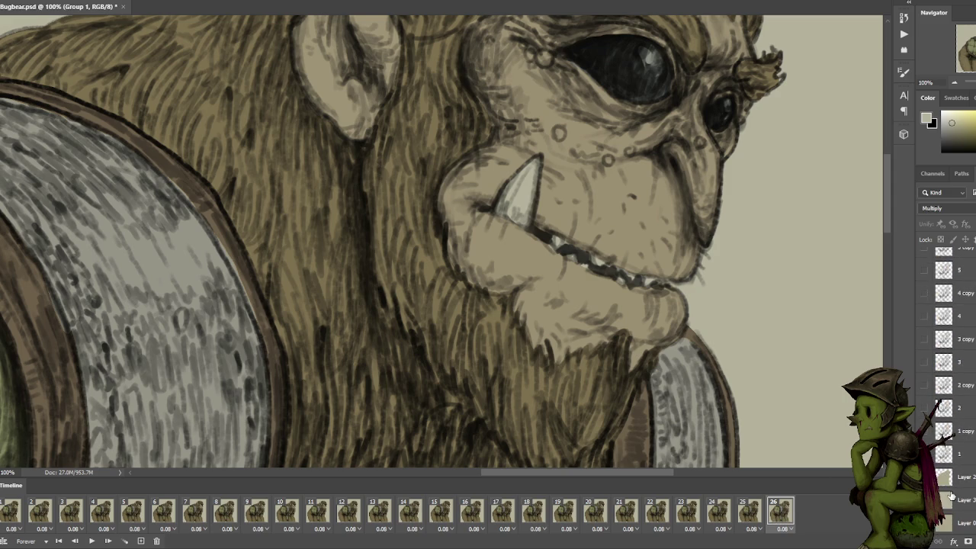
click(924, 500)
click(924, 500)
click(953, 499)
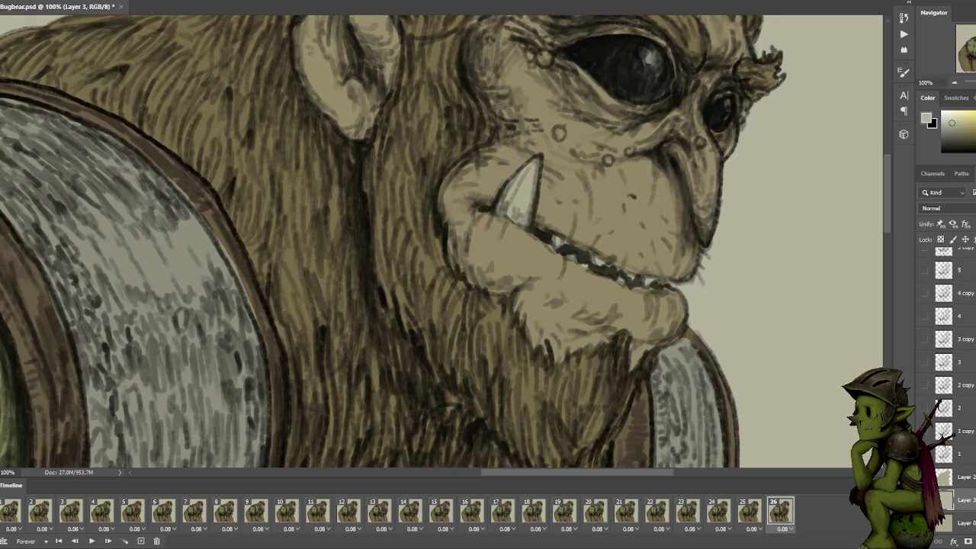
click(969, 480)
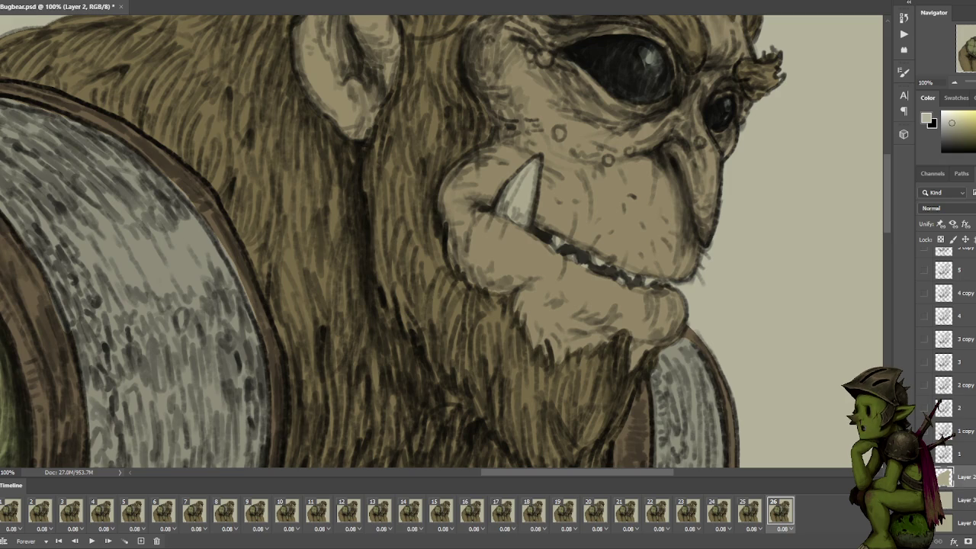
scroll(732, 249, down, 1)
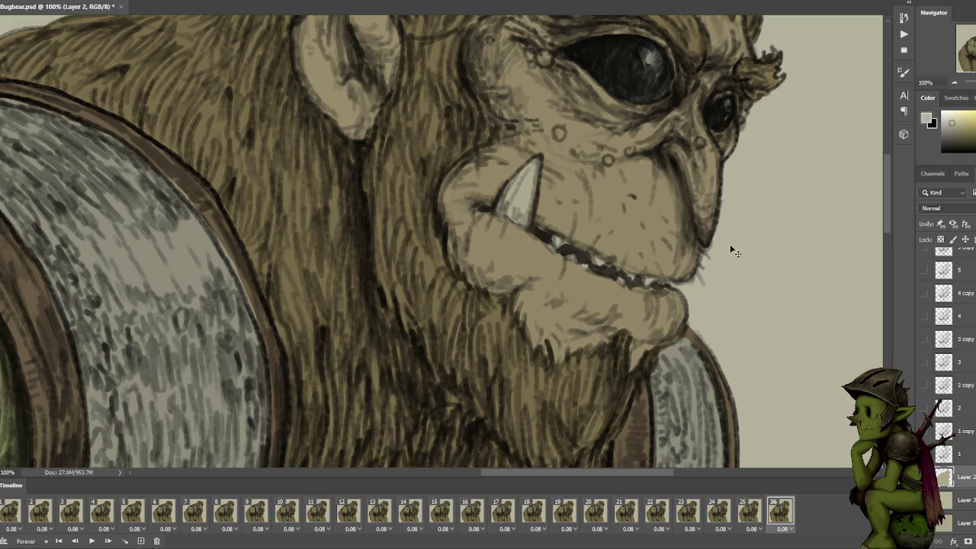
scroll(833, 211, down, 1)
scroll(834, 211, down, 2)
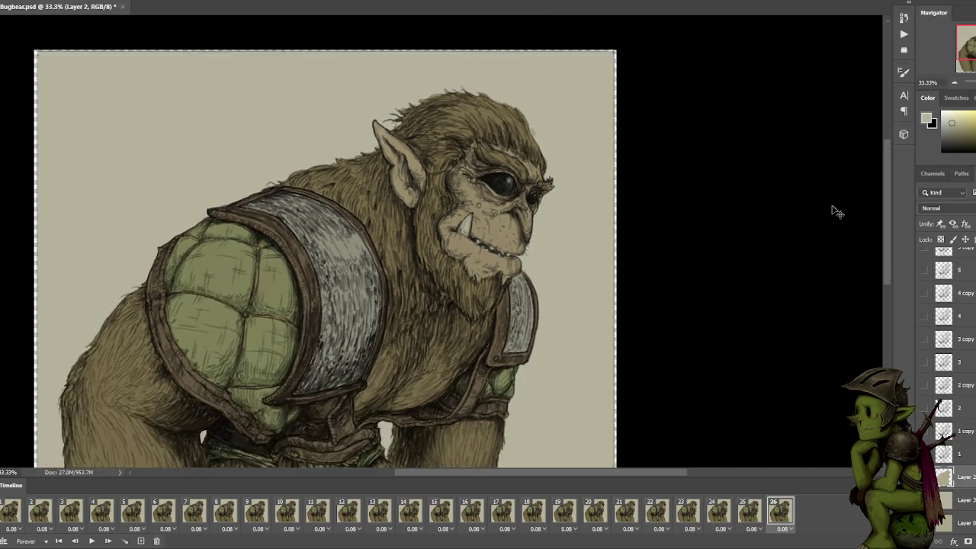
Leave Bugbear.psd and bring up the paused YouTube drawing-process video in the browser.
scroll(833, 211, up, 1)
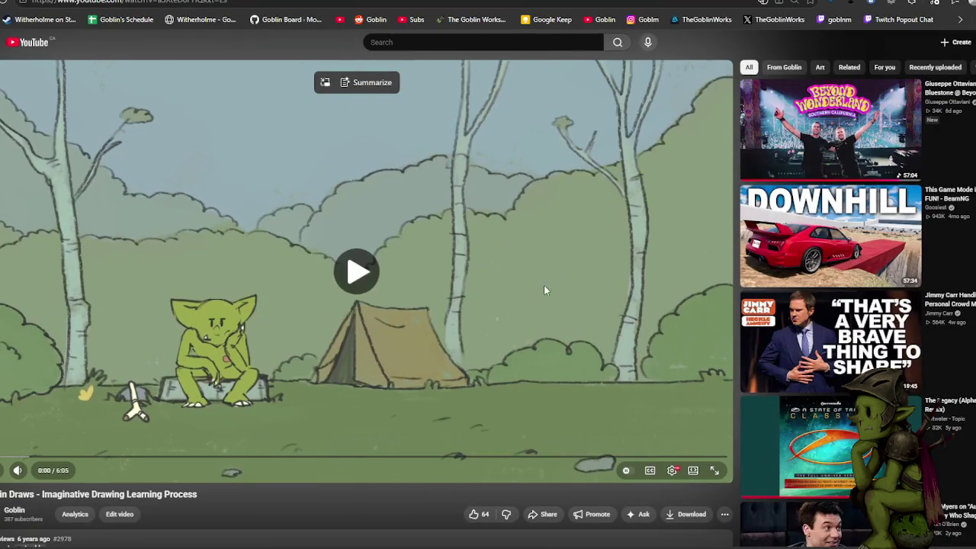
Play the drawing video with the volume raised, pausing and resuming once.
click(546, 290)
click(48, 473)
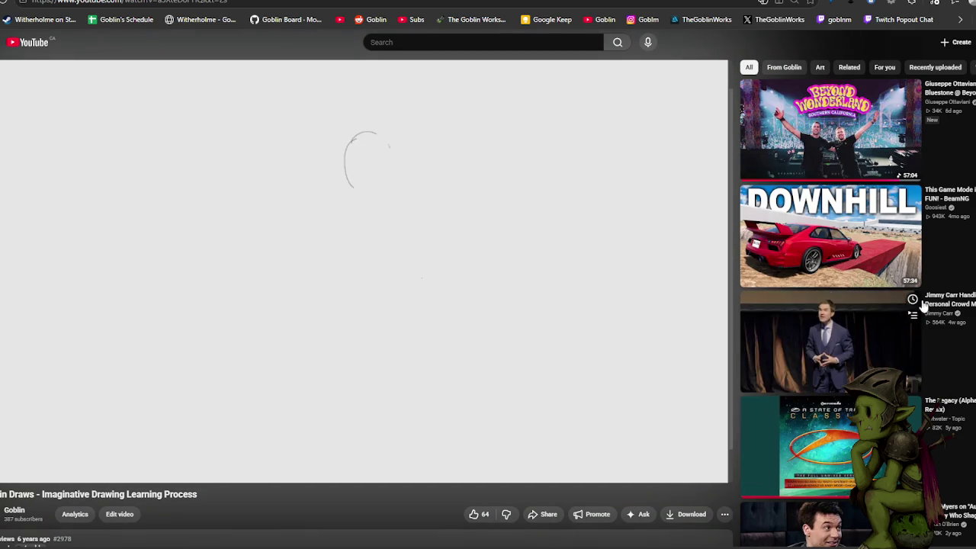
click(501, 258)
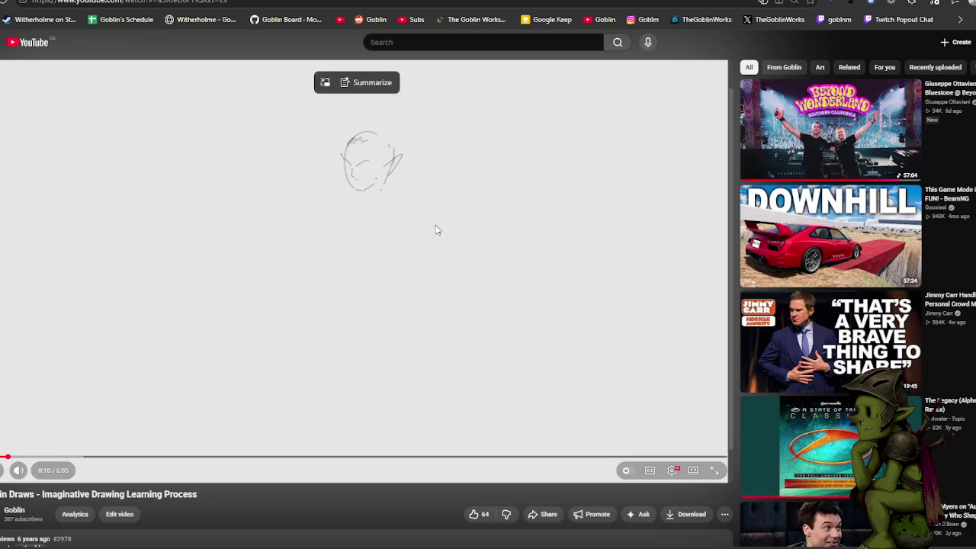
click(398, 226)
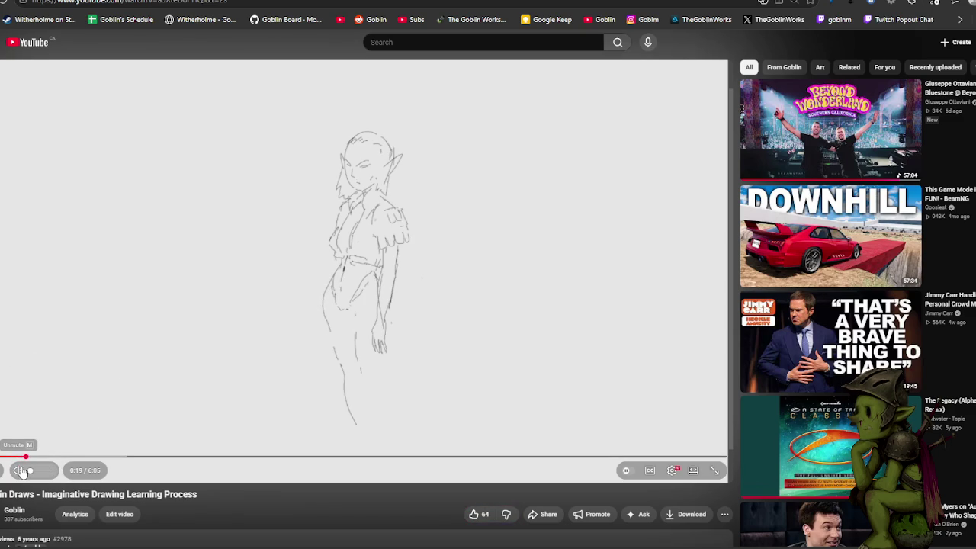
Glance at the comments below the video, then resume and skip from 0:30 to 0:58.
click(517, 350)
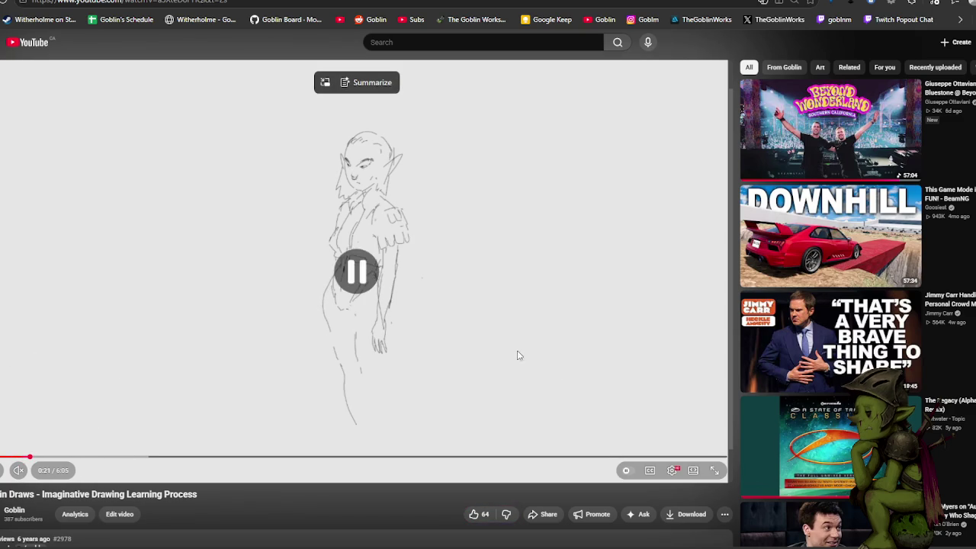
scroll(454, 262, down, 1)
scroll(454, 262, down, 2)
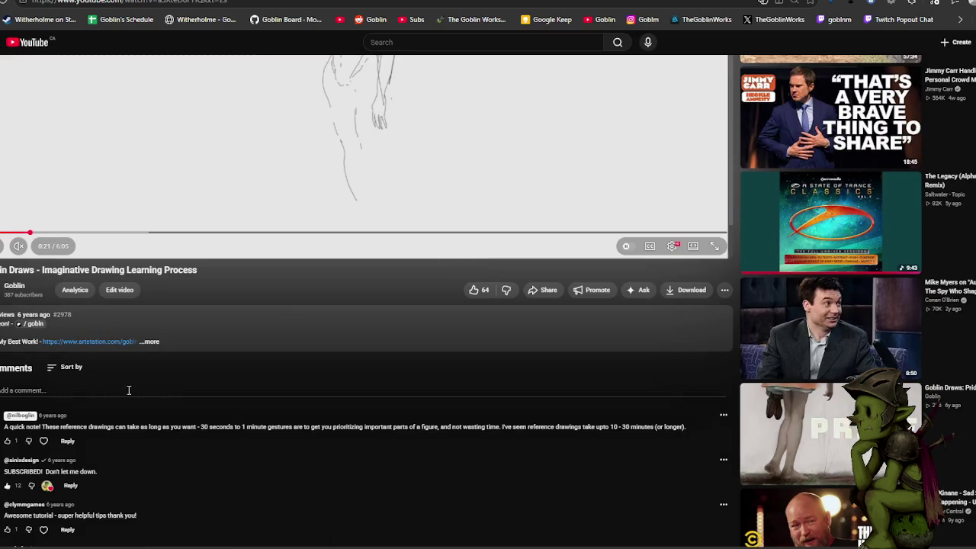
scroll(45, 324, up, 3)
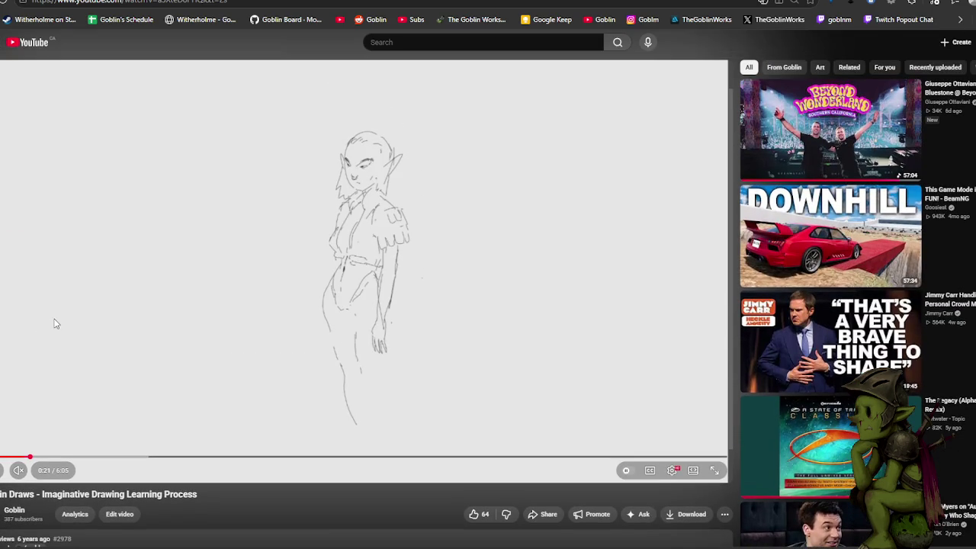
click(207, 300)
mouse_move(19, 471)
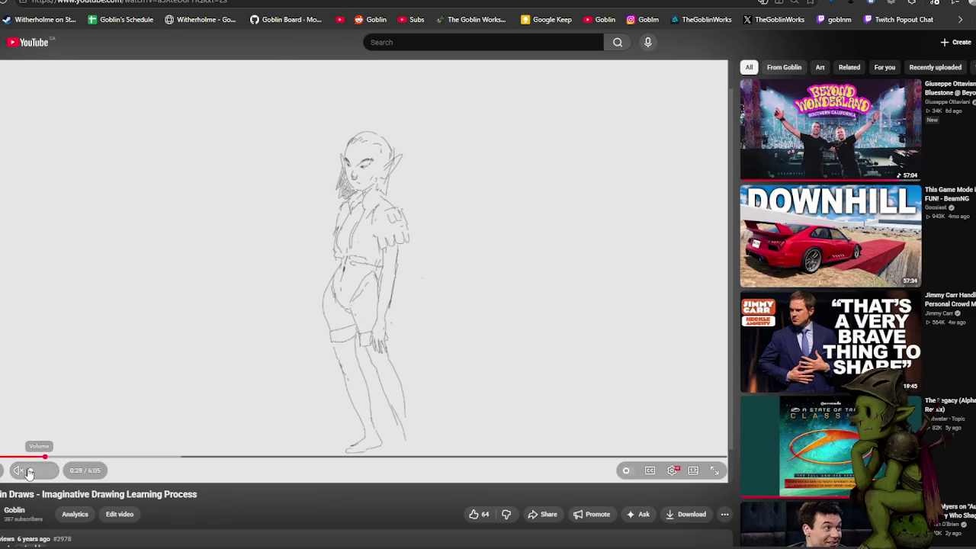
click(461, 292)
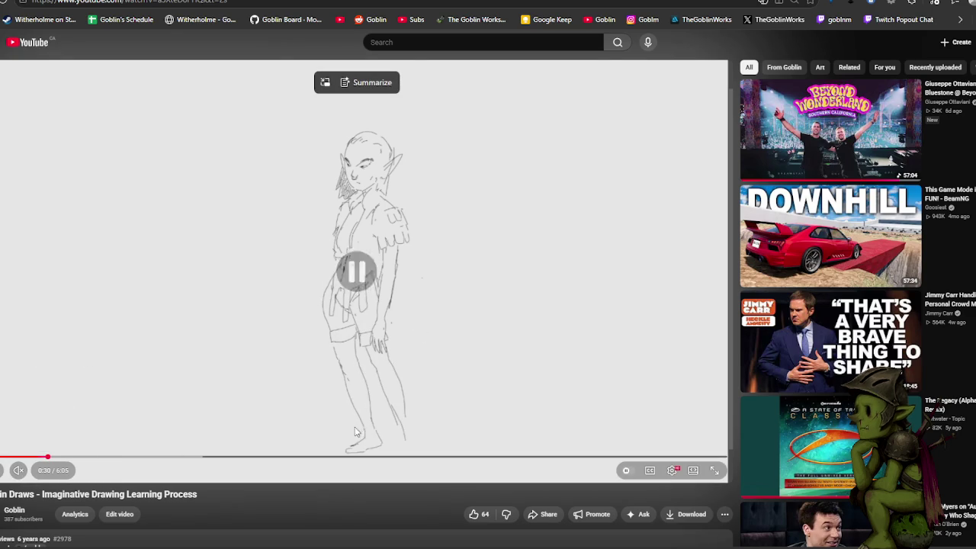
click(105, 458)
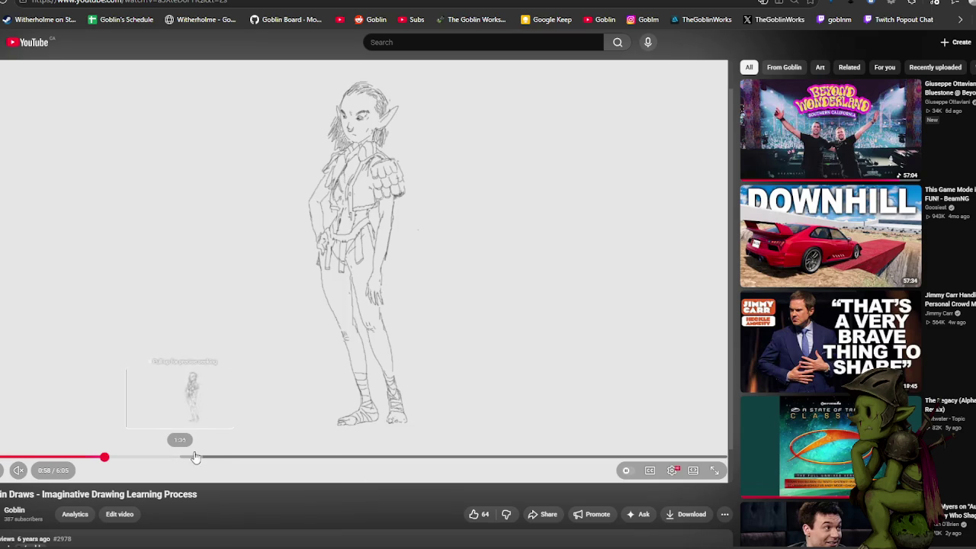
Jump to 1:49 in the video and let it play before pausing.
click(208, 458)
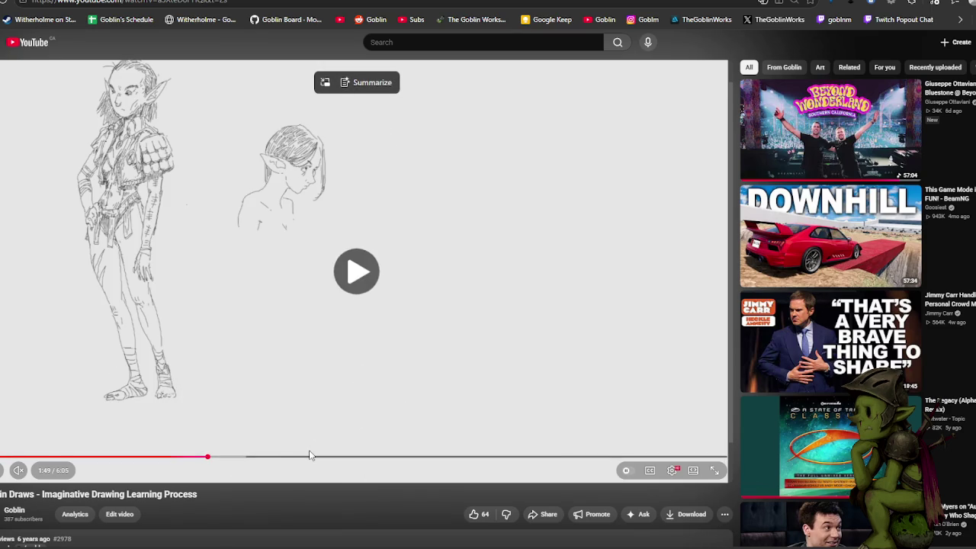
key(space)
key(space)
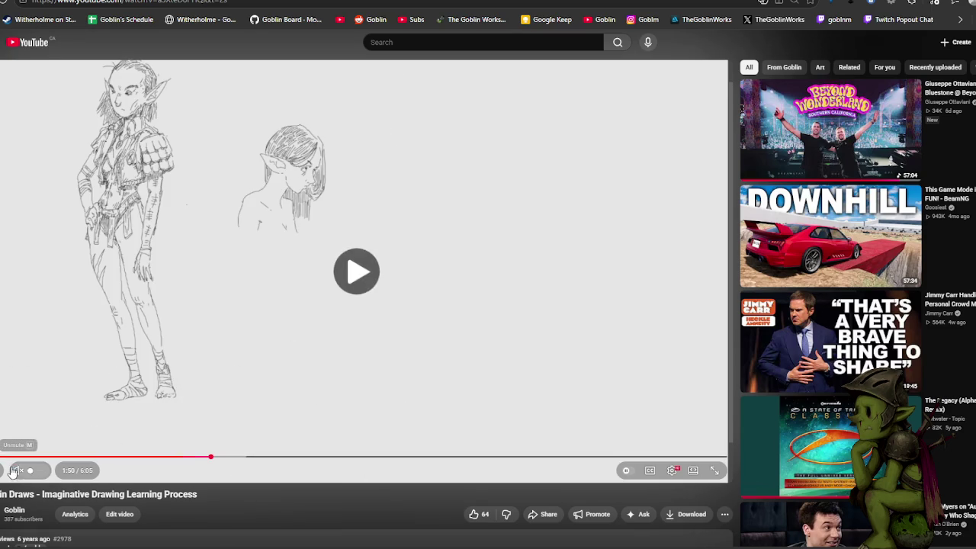
key(space)
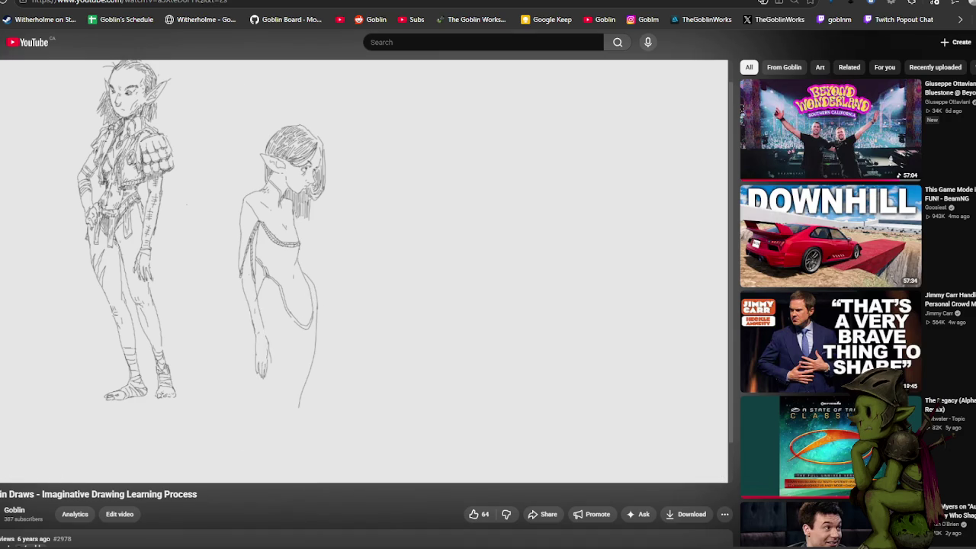
key(ctrl+l)
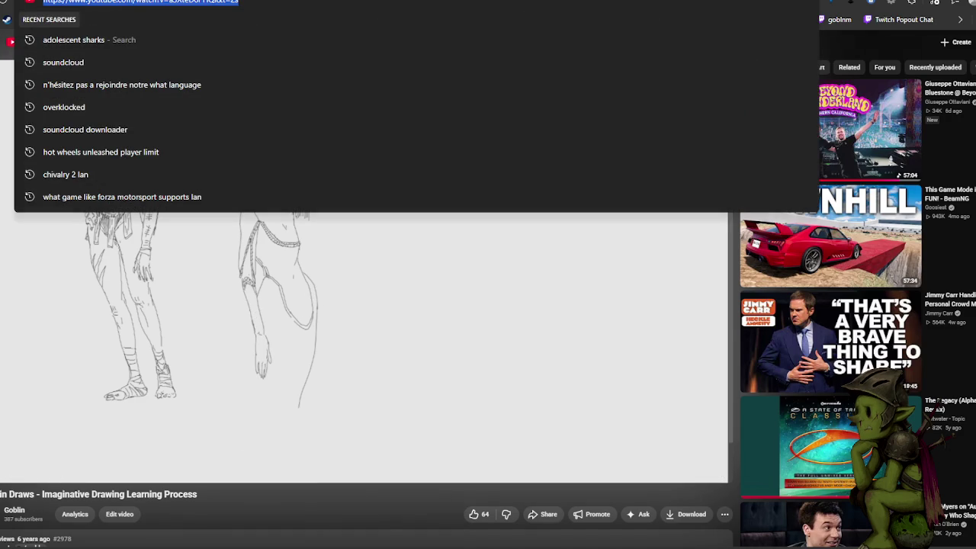
click(328, 294)
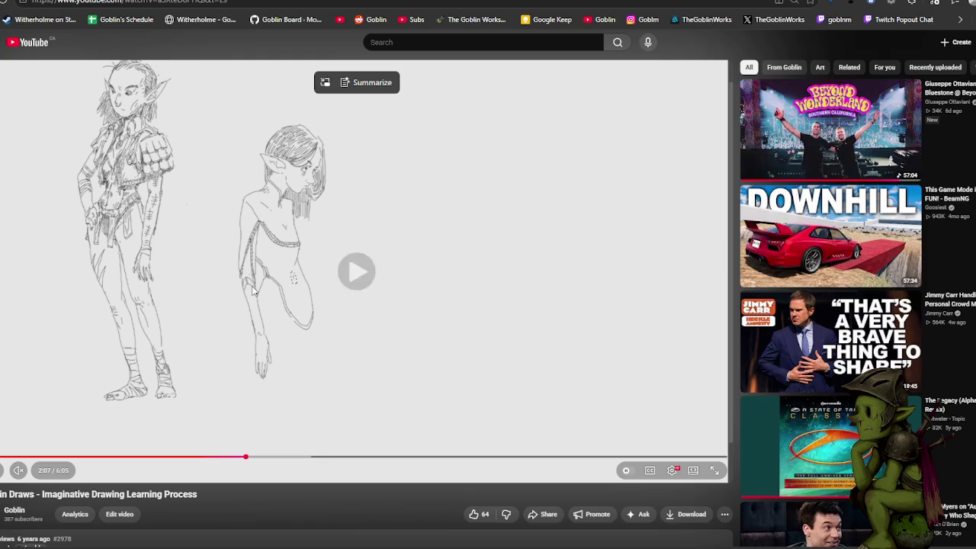
Skim forward through 2:26, 2:46, 3:49 and 4:46, pausing at 4:51.
click(283, 456)
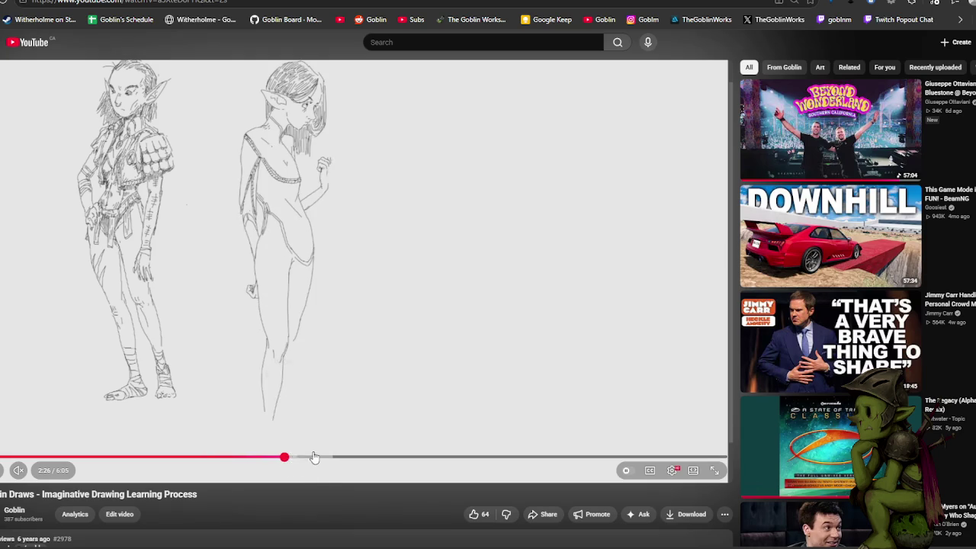
click(323, 457)
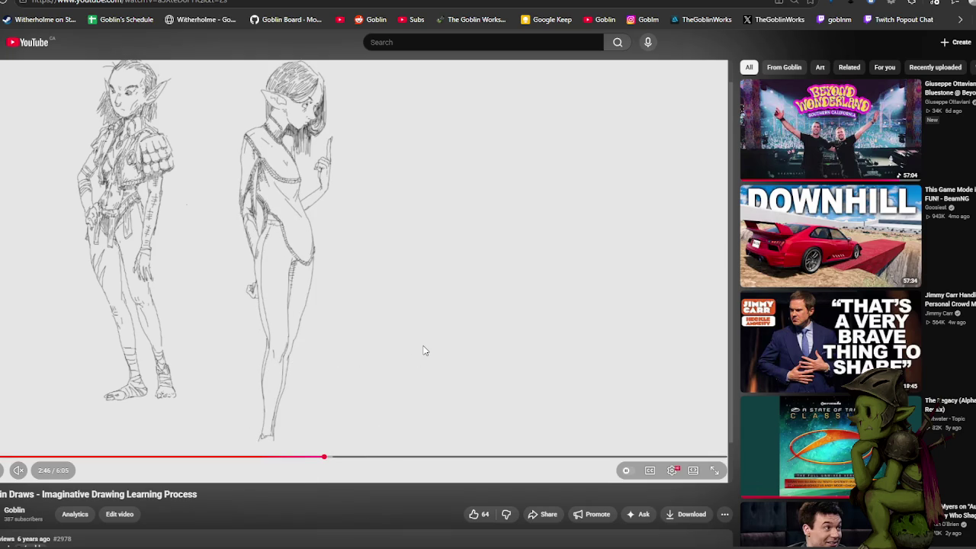
click(388, 457)
click(452, 457)
click(506, 456)
click(536, 457)
click(567, 456)
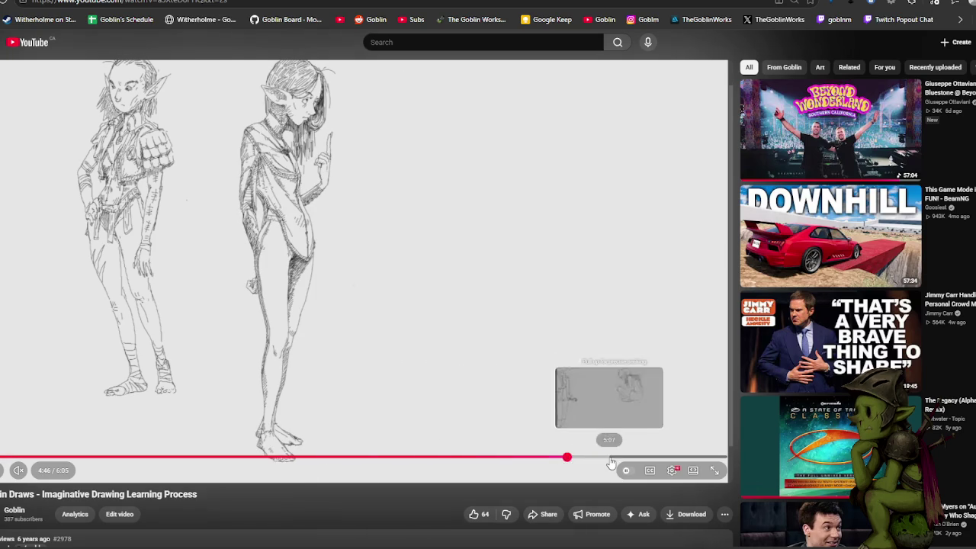
click(611, 458)
click(576, 458)
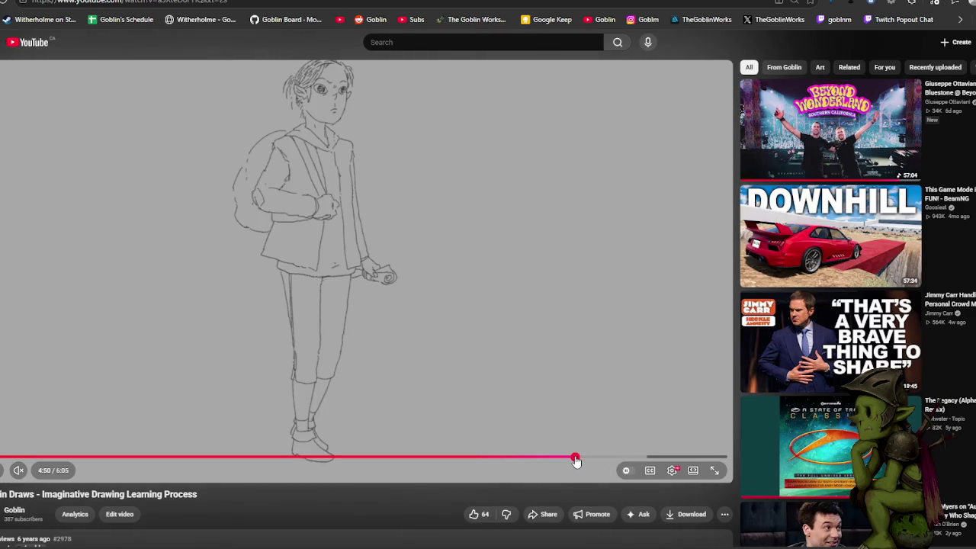
click(488, 341)
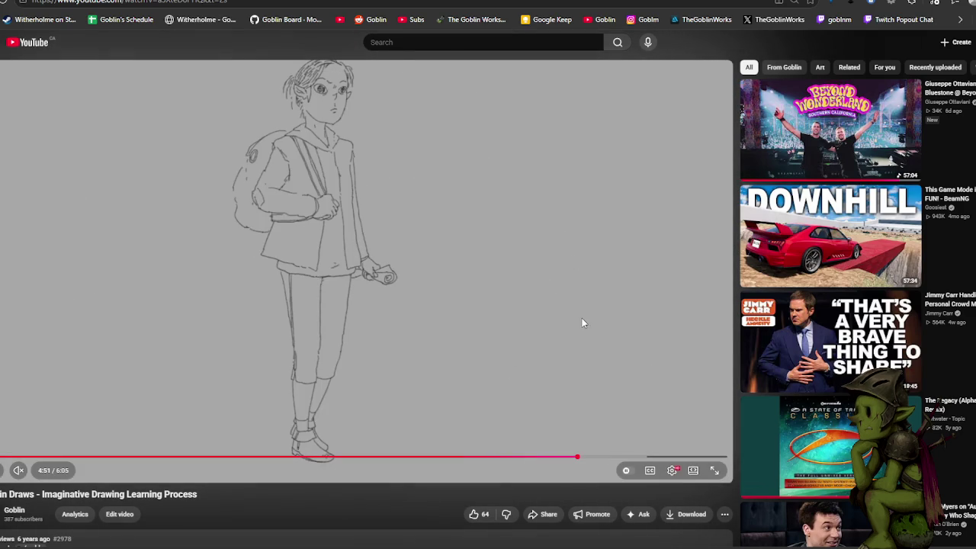
Seek between 4:34 and 5:18, play from 5:05, then drag ahead to the coloured versions at 5:39.
click(545, 459)
drag(545, 458, 633, 458)
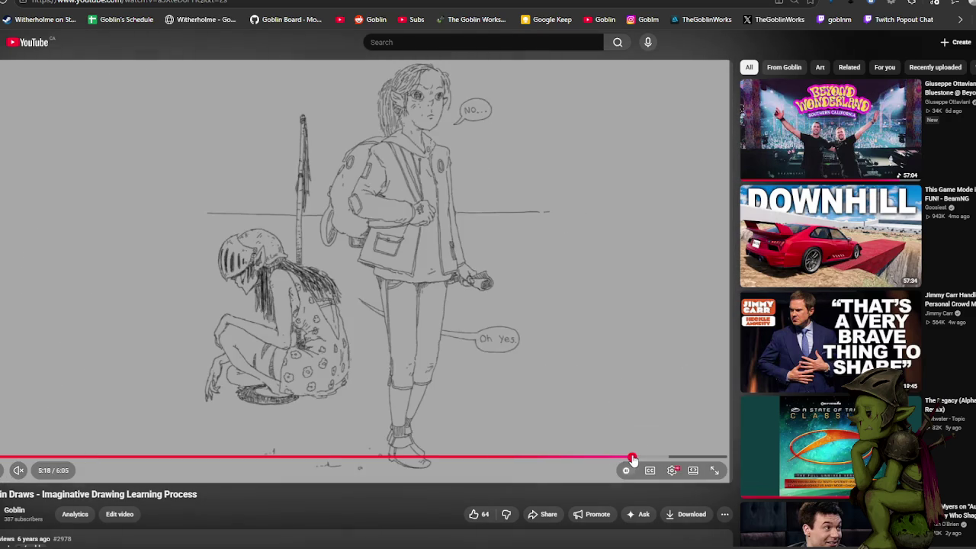
click(395, 307)
click(606, 457)
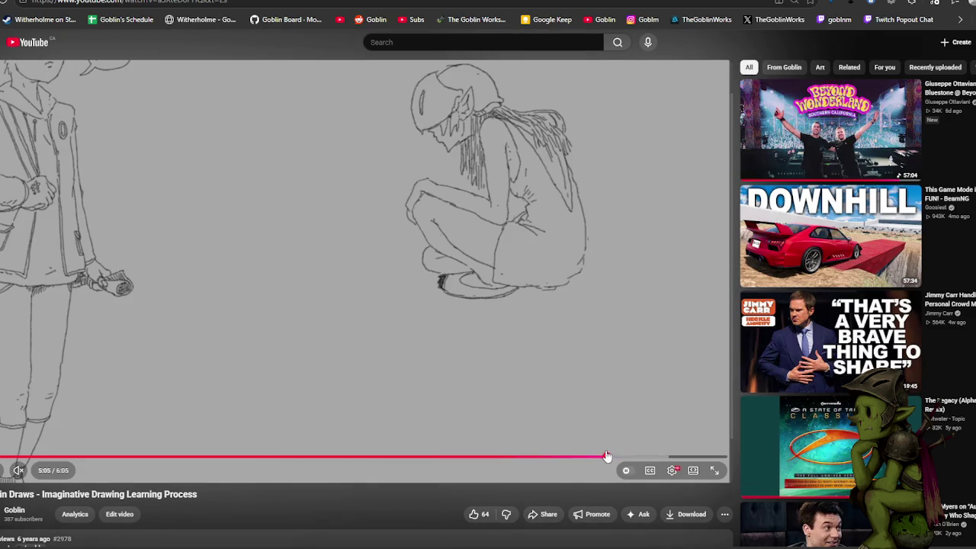
click(458, 233)
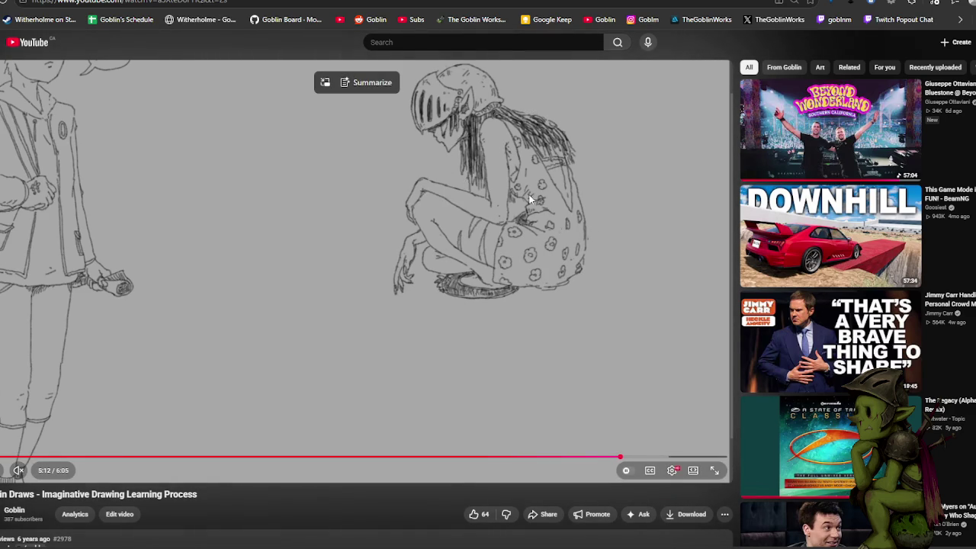
click(437, 206)
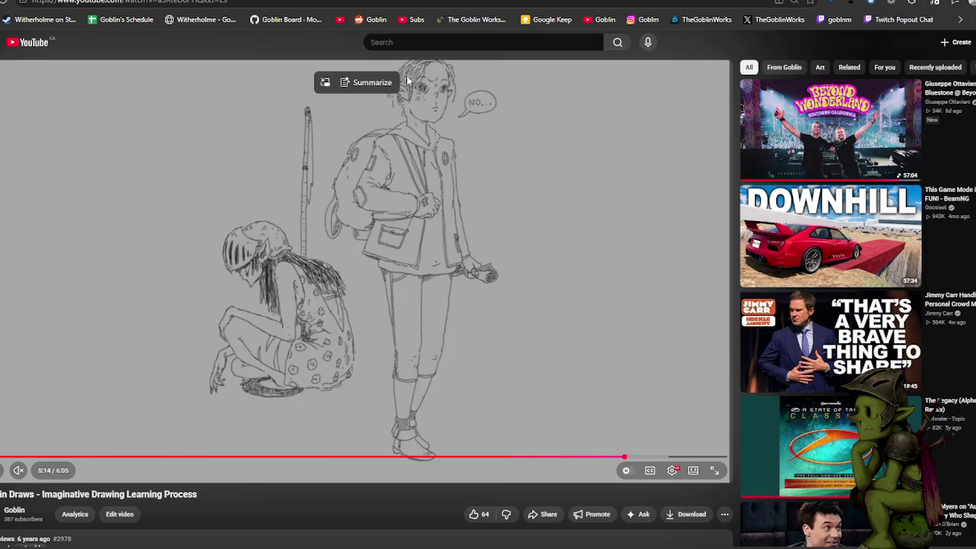
drag(625, 458, 689, 457)
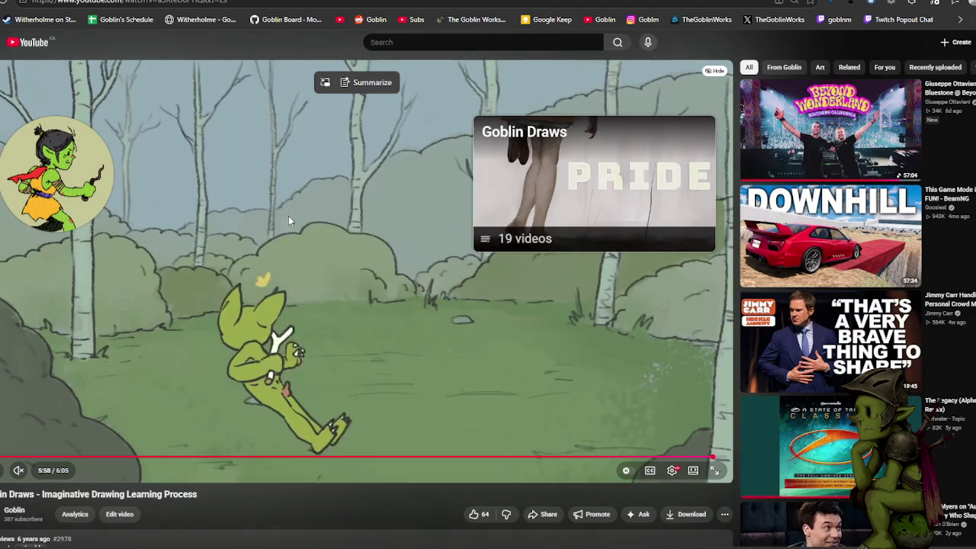
Pause the video near 5:58, then resume it to watch the animated goblin ending.
click(288, 216)
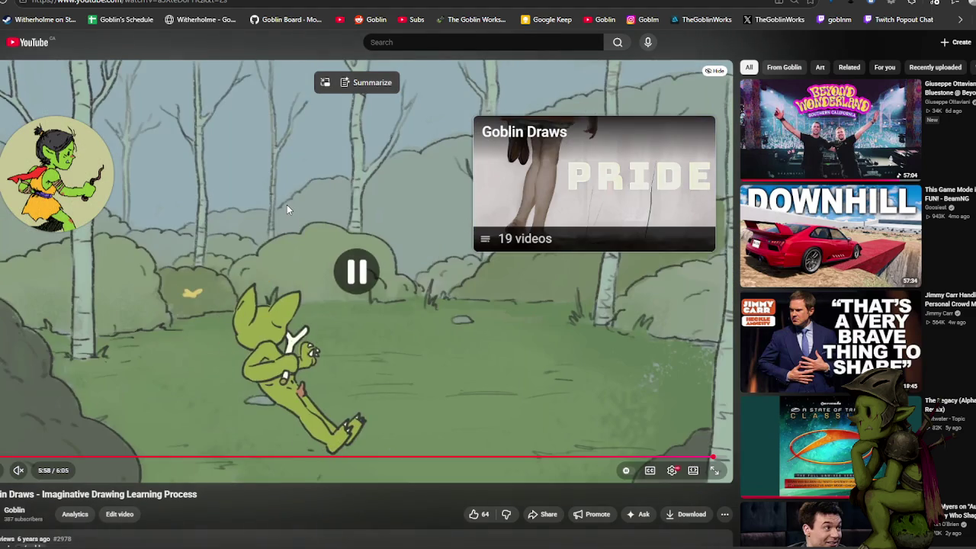
click(253, 179)
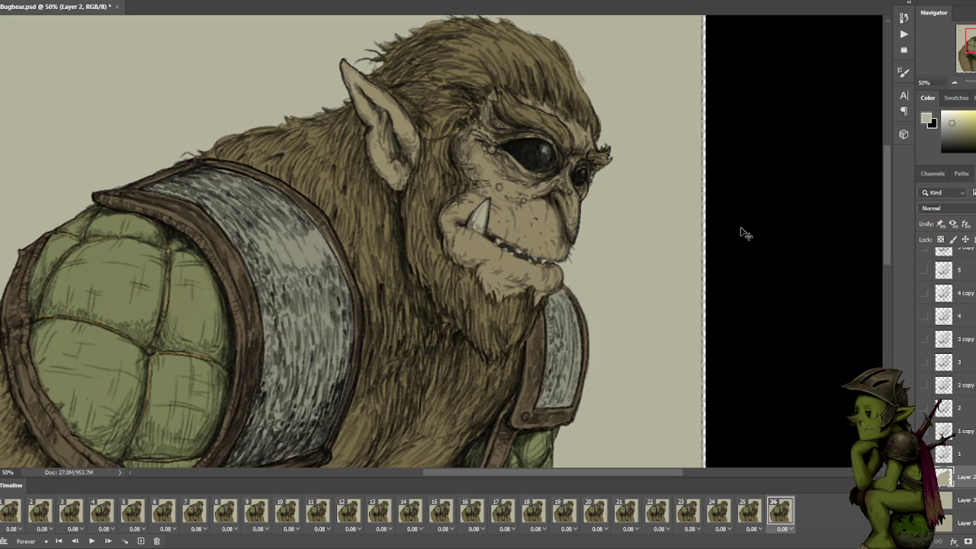
Fit the whole bugbear in view and play back the blink animation once.
key(ctrl+minus)
key(ctrl+minus)
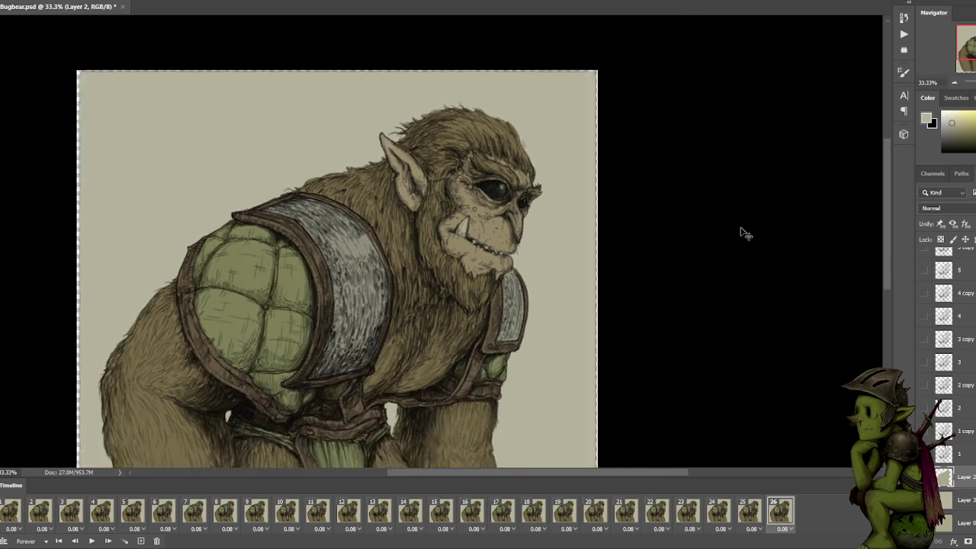
key(ctrl+minus)
key(ctrl+plus)
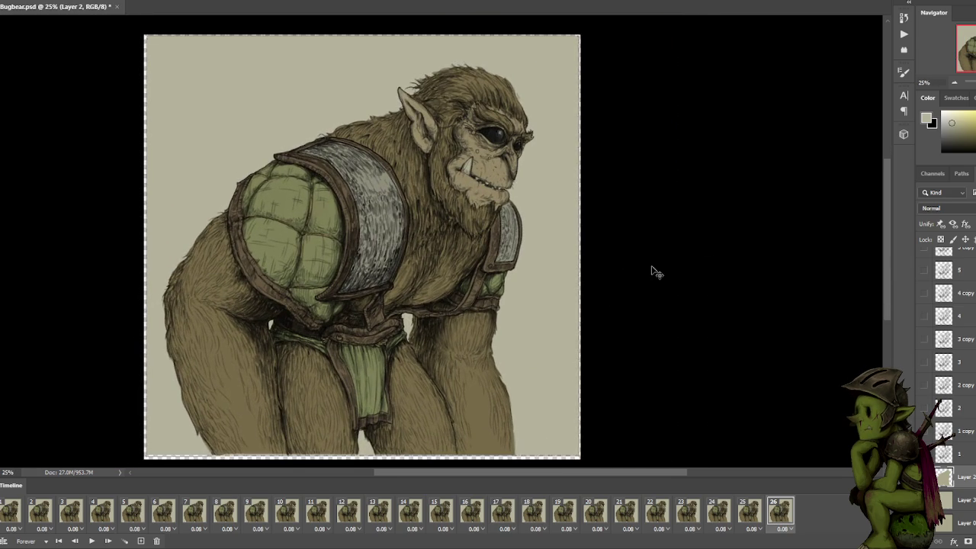
key(space)
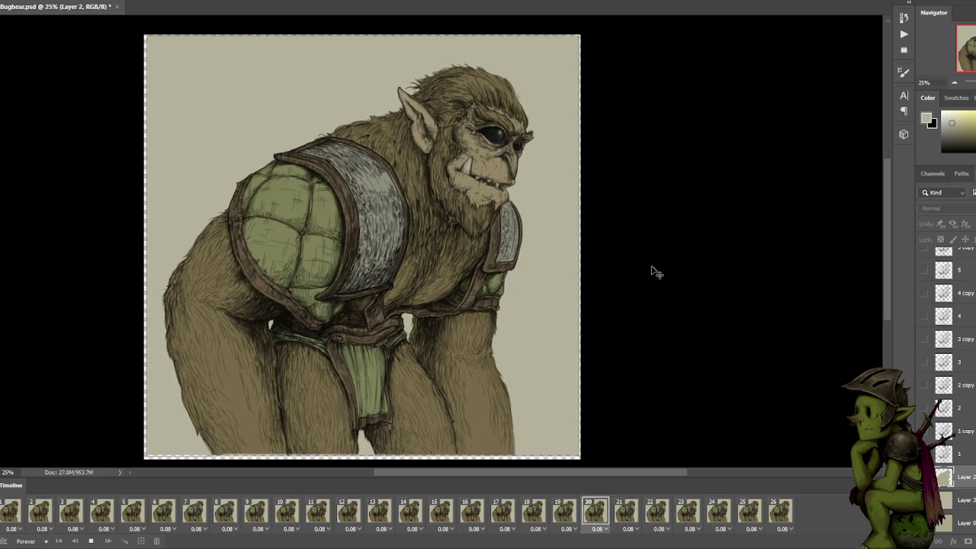
key(space)
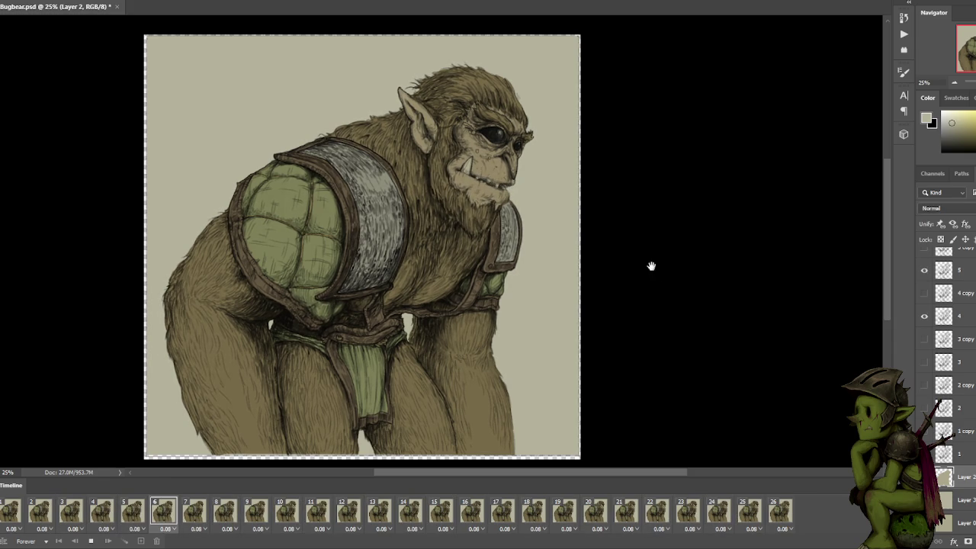
scroll(777, 311, up, 2)
scroll(778, 311, down, 3)
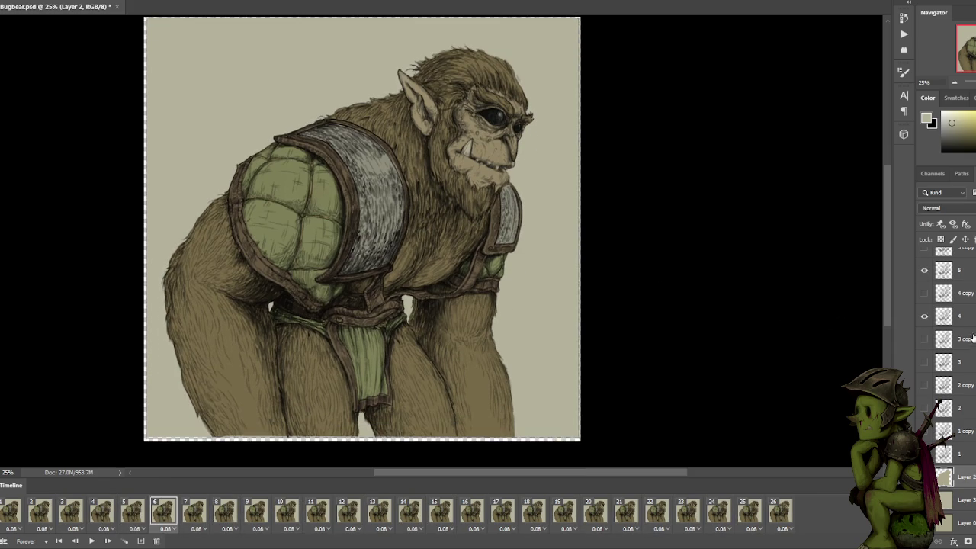
scroll(950, 381, up, 3)
scroll(949, 381, up, 2)
scroll(950, 381, up, 2)
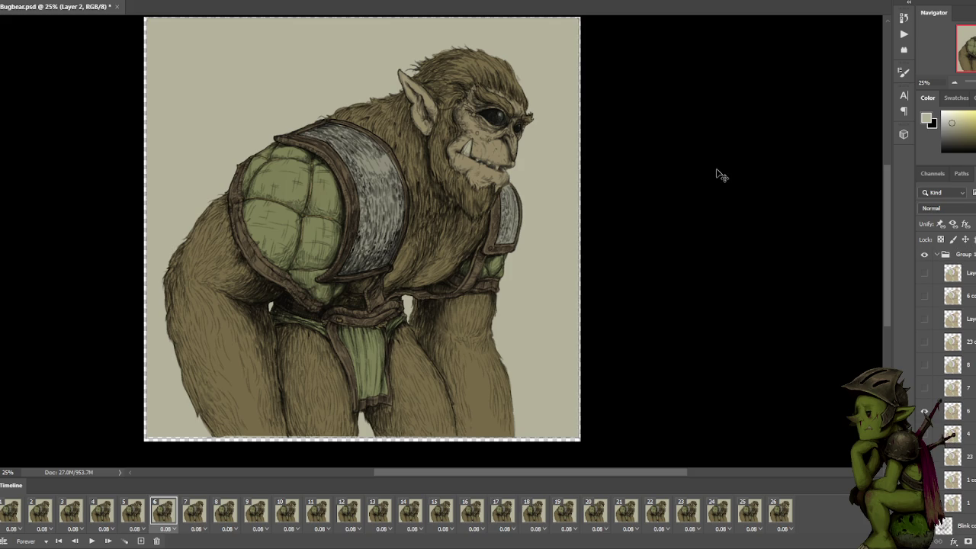
Save Bugbear.psd through Save As, confirming the existing file.
key(ctrl+shift+s)
key(Return)
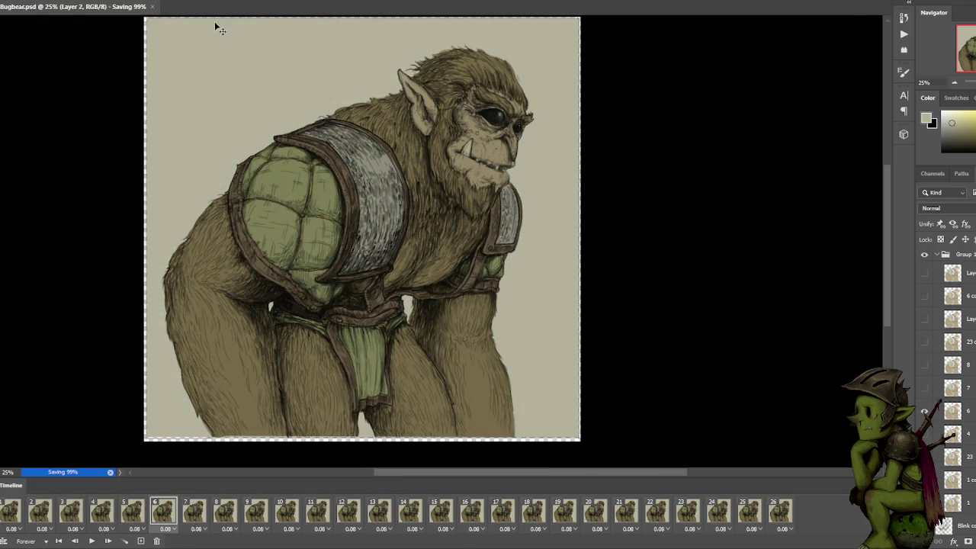
key(alt+f)
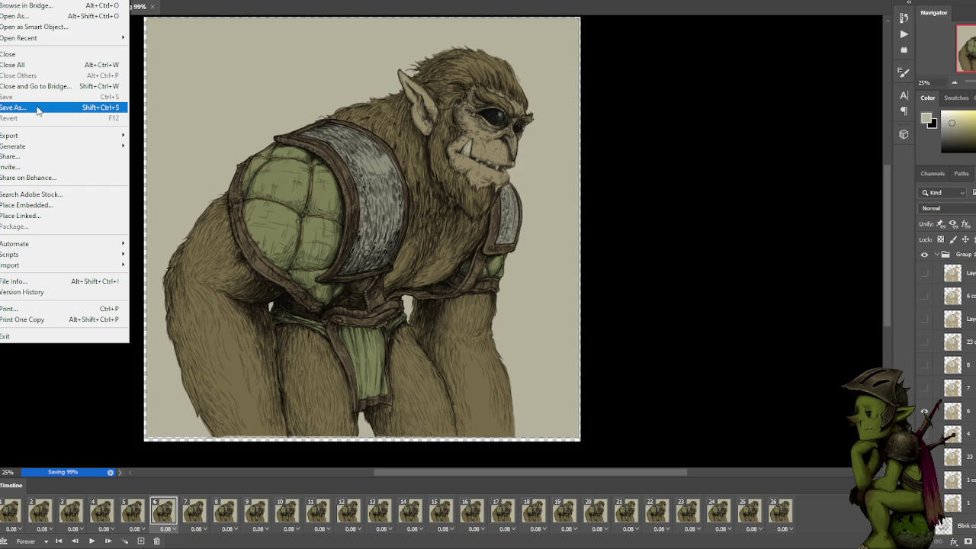
click(770, 160)
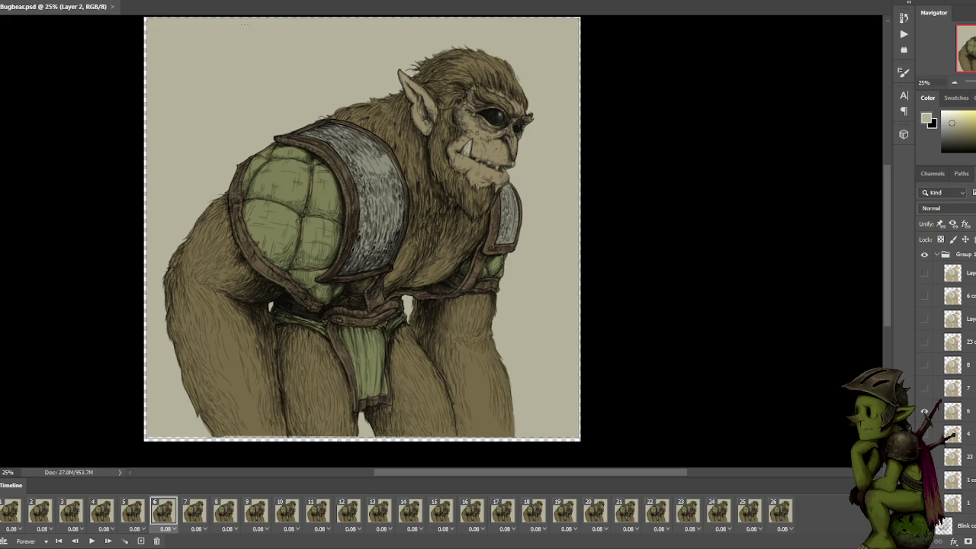
Zoom in on the bugbear's head, pick black as the paint colour, and try then undo test lines.
key(ctrl+plus)
drag(246, 66, 306, 148)
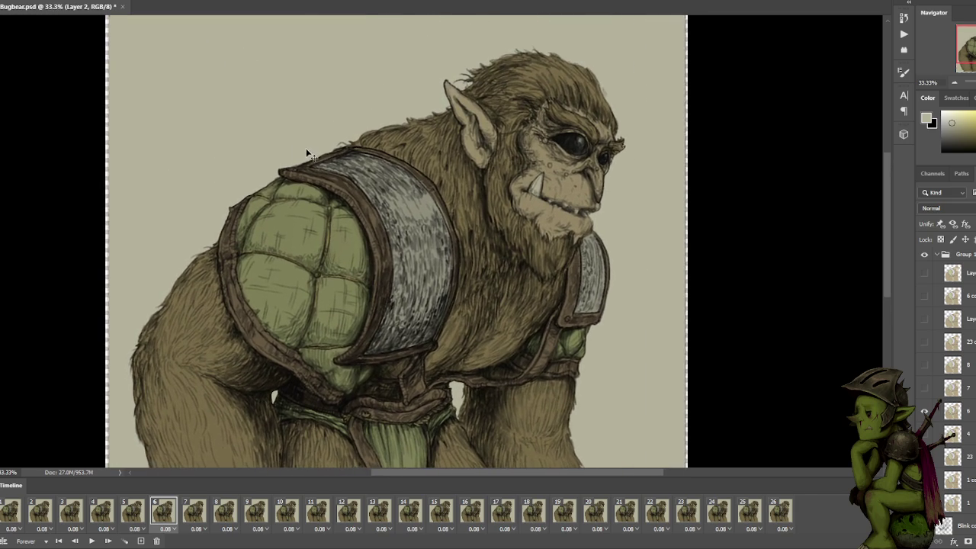
alt+click(88, 205)
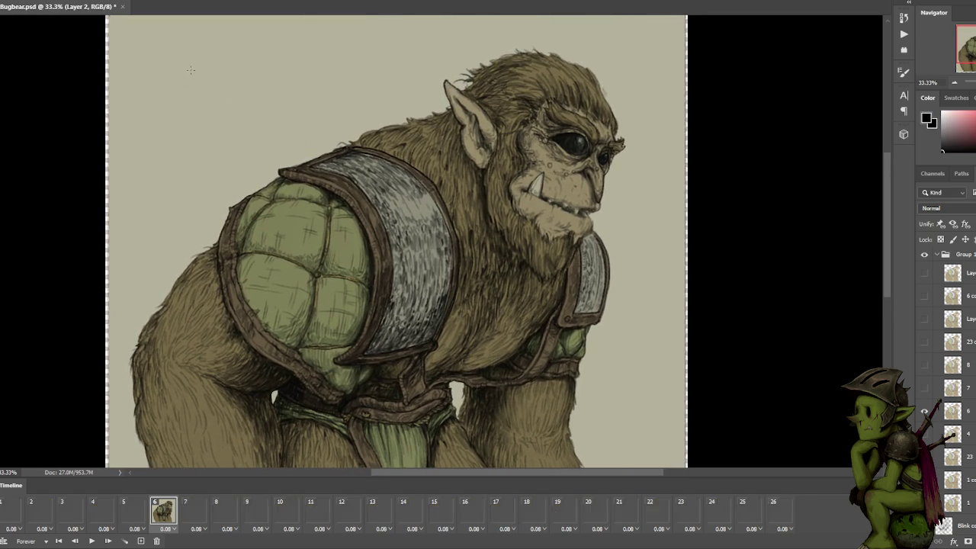
mouse_move(183, 86)
mouse_down()
mouse_move(238, 87)
mouse_move(237, 51)
mouse_up()
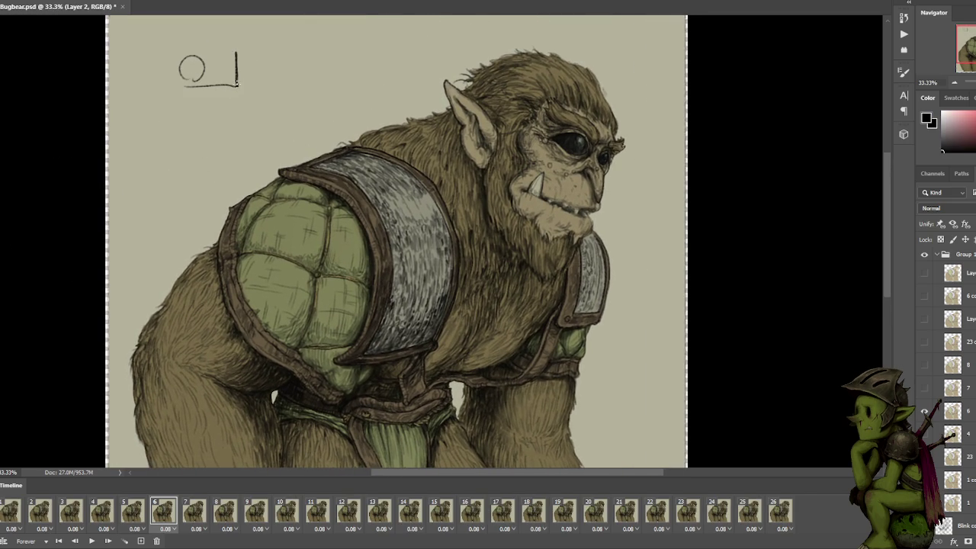
key(ctrl+z)
mouse_move(183, 82)
mouse_down()
mouse_move(238, 84)
mouse_move(238, 93)
mouse_move(240, 83)
mouse_move(191, 126)
mouse_move(199, 164)
mouse_up()
key(ctrl+z)
key(ctrl+z)
Sketch and undo stick-figure and short test strokes, leaving a small circle left of the head.
drag(191, 125, 183, 167)
drag(193, 86, 178, 130)
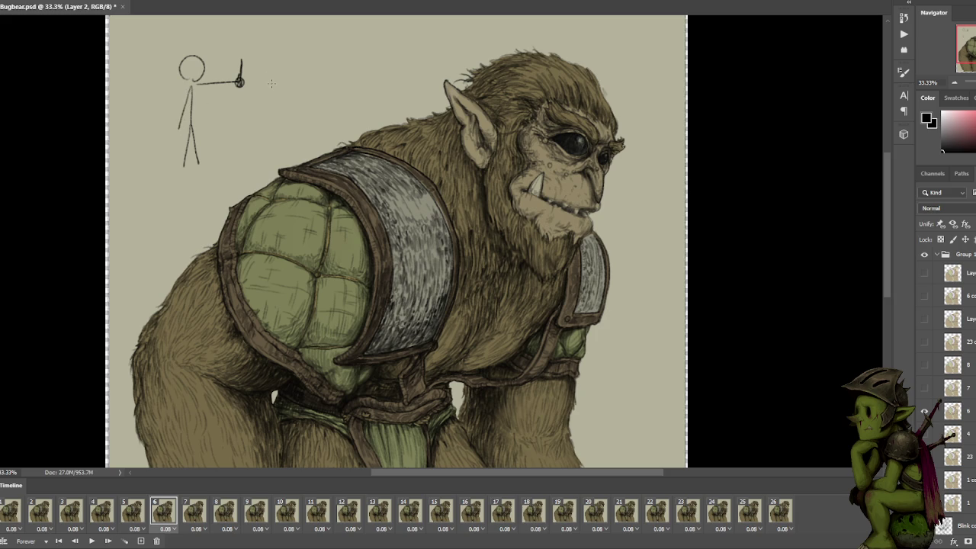
key(ctrl+z)
key(ctrl+z)
key(ctrl+z)
key(ctrl+z)
key(ctrl+z)
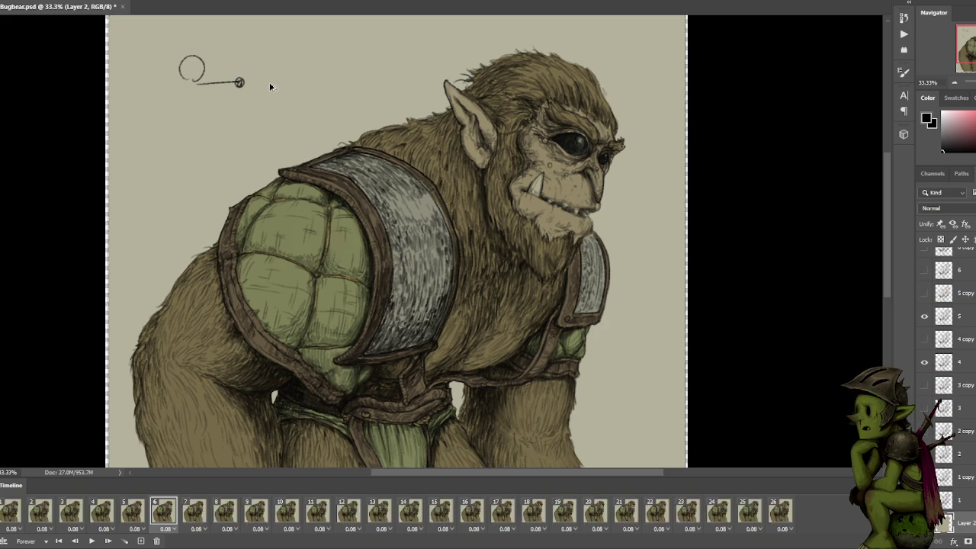
key(ctrl+z)
key(ctrl+z)
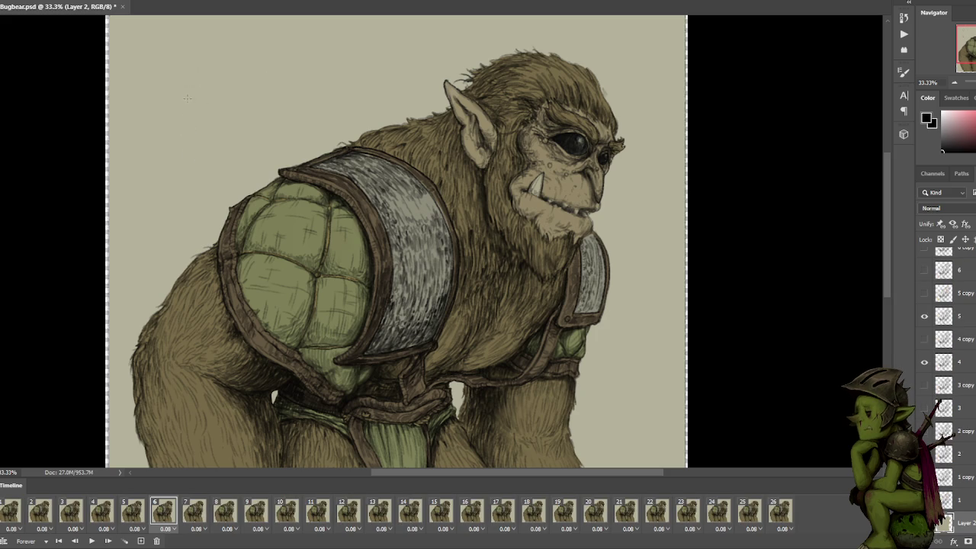
drag(187, 82, 261, 84)
key(ctrl+z)
drag(216, 51, 214, 119)
key(ctrl+z)
mouse_move(203, 86)
mouse_down()
mouse_move(229, 85)
mouse_move(214, 105)
mouse_move(227, 65)
mouse_move(197, 125)
mouse_up()
key(ctrl+z)
key(ctrl+z)
key(ctrl+z)
key(ctrl+z)
drag(228, 88, 208, 116)
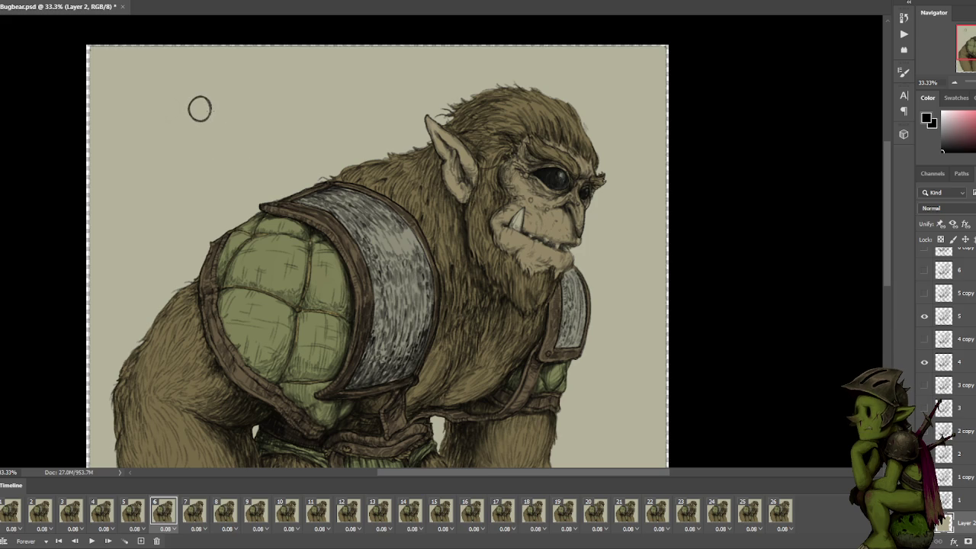
Undo the test circle, then draw and undo crossing horizontal, vertical and diagonal guide strokes.
key(ctrl+z)
drag(233, 180, 328, 180)
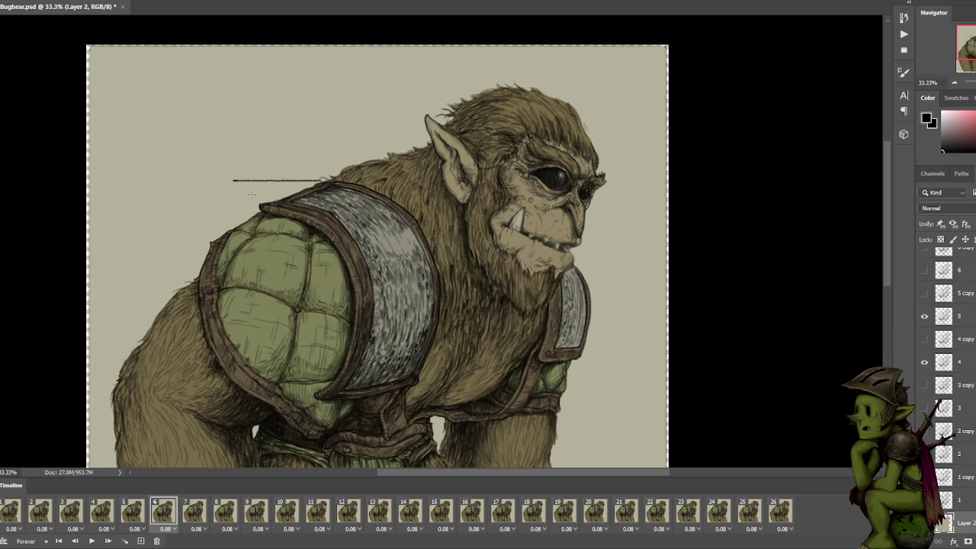
shift+click(324, 128)
key(ctrl+z)
drag(318, 101, 319, 229)
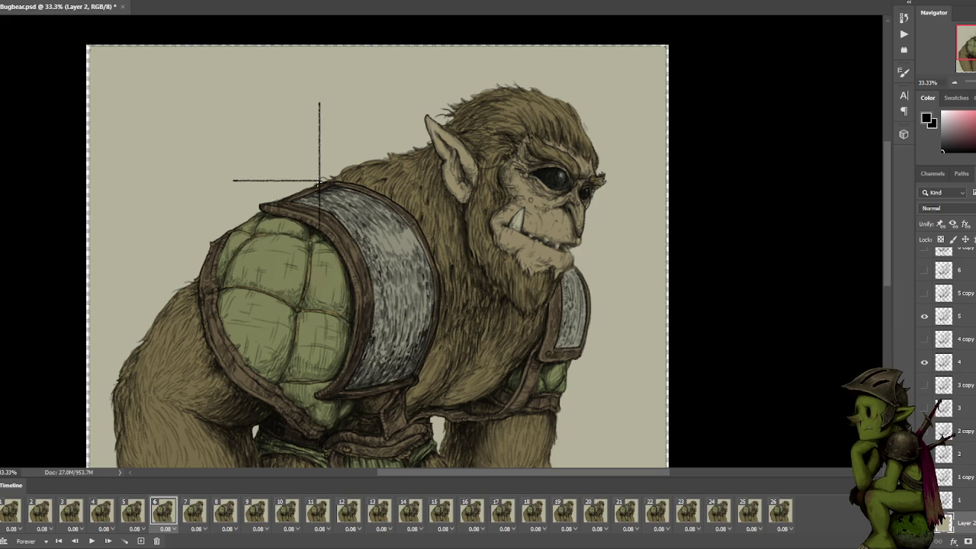
key(ctrl+alt+z)
key(ctrl+alt+z)
drag(314, 99, 252, 121)
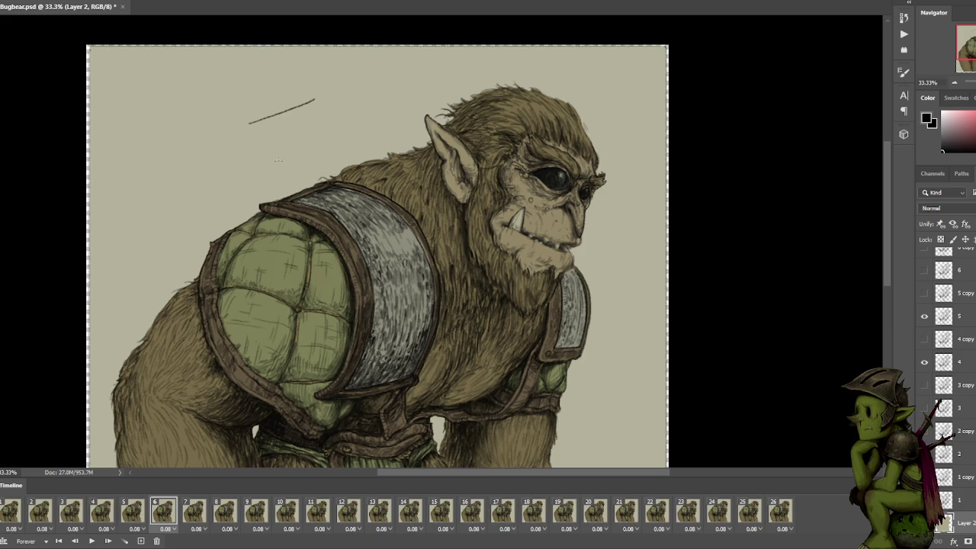
key(ctrl+z)
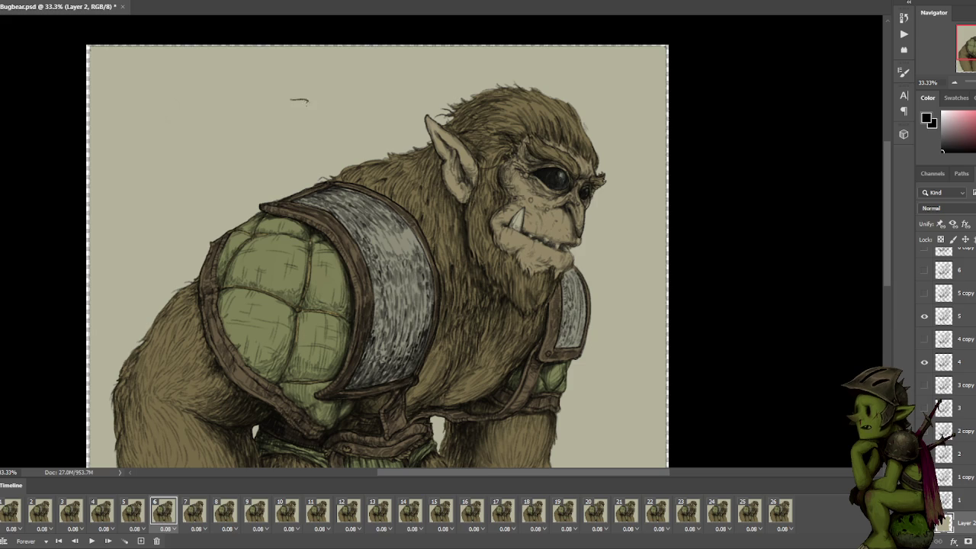
Sketch three short strokes above the head, lasso-delete them, and undo back to a clear background.
mouse_move(289, 98)
mouse_down()
mouse_move(311, 107)
mouse_move(278, 101)
mouse_move(296, 110)
mouse_up()
drag(256, 94, 252, 108)
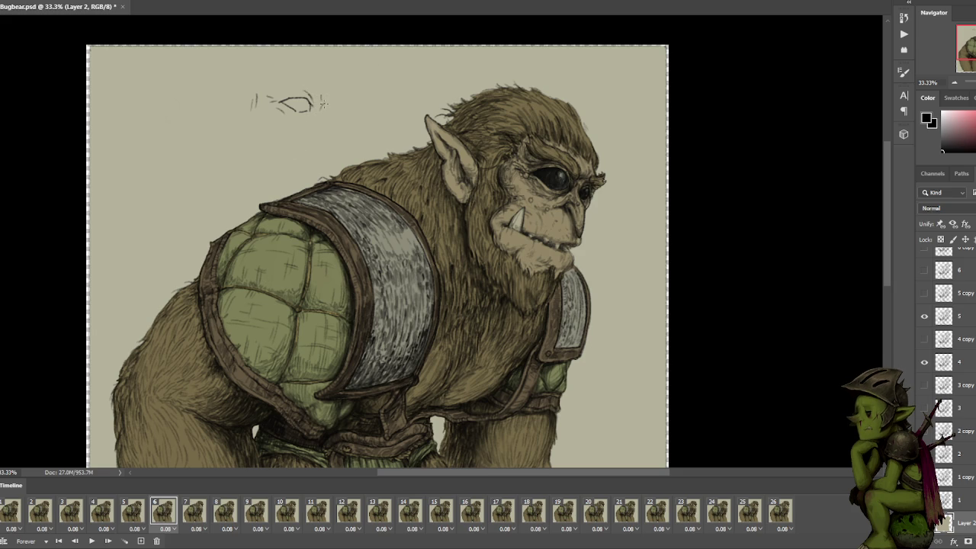
drag(321, 101, 327, 108)
drag(345, 130, 359, 131)
key(Delete)
key(ctrl+z)
key(ctrl+z)
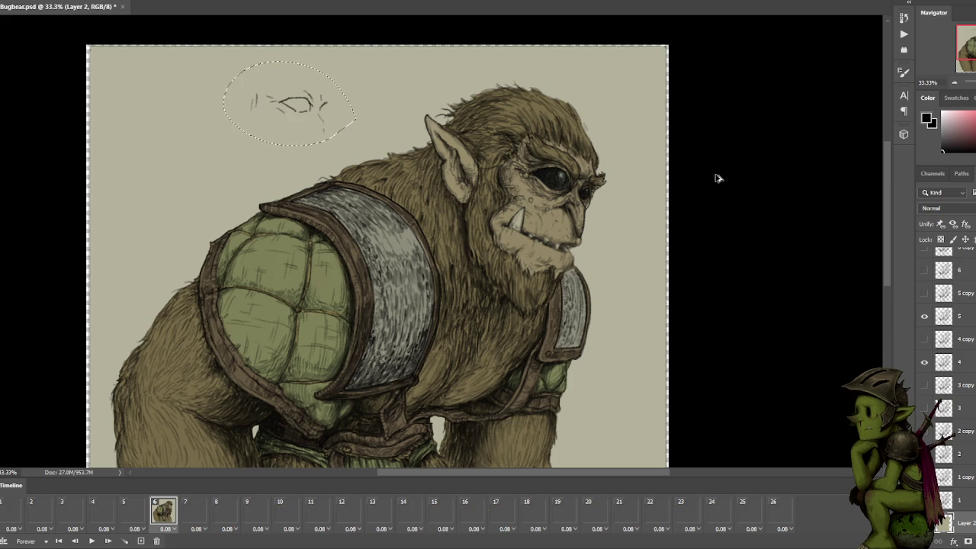
key(ctrl+z)
key(ctrl+alt+z)
key(ctrl+alt+z)
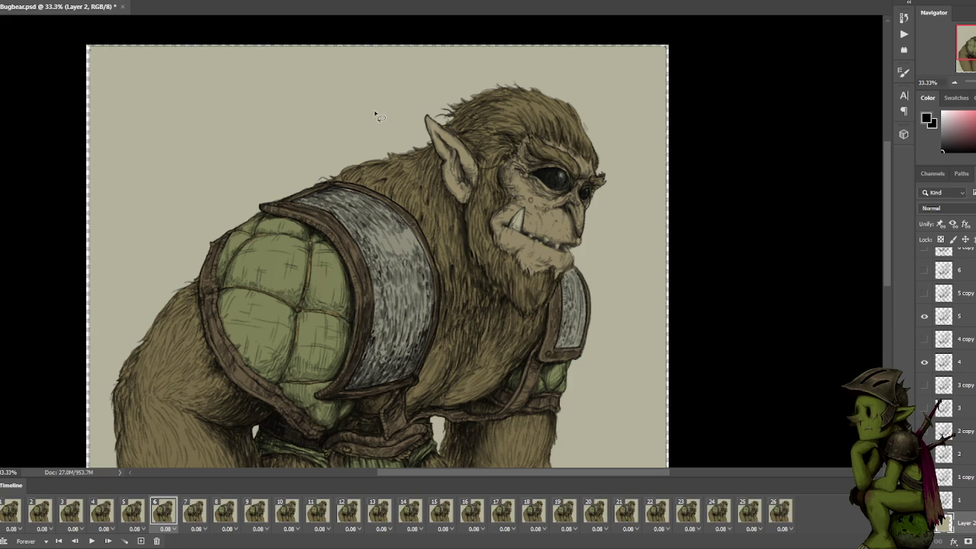
Save Bugbear.psd with Ctrl+S and scroll over the whole drawing to check it.
key(ctrl+s)
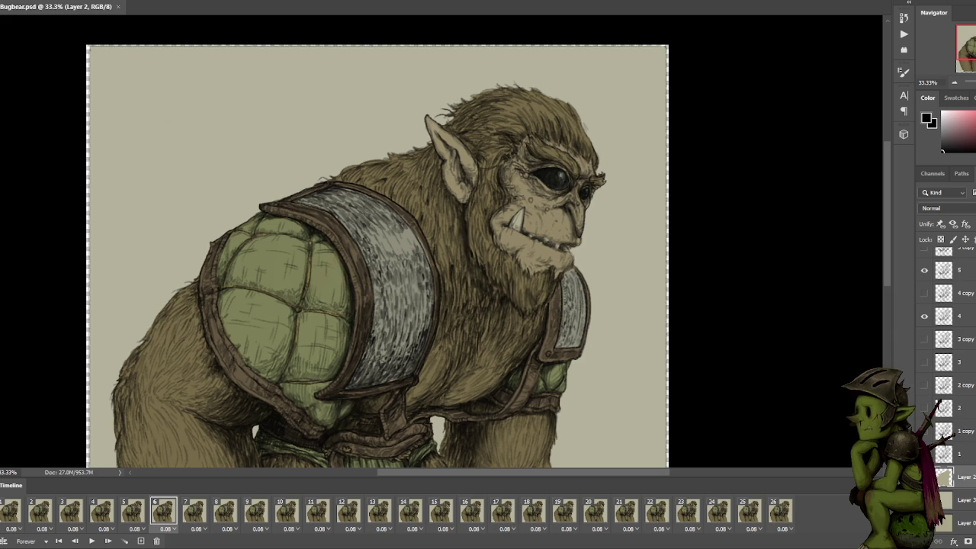
scroll(753, 267, down, 1)
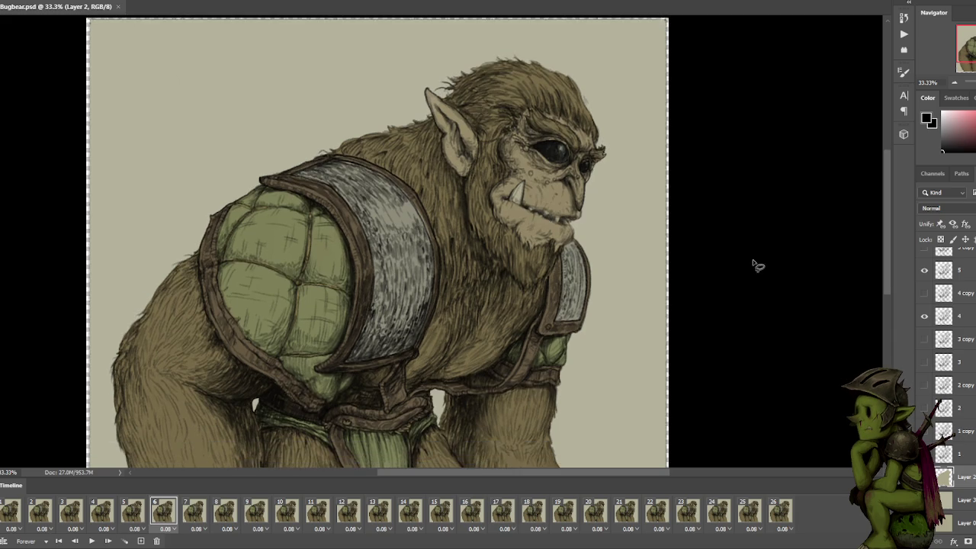
scroll(751, 279, up, 2)
scroll(754, 282, up, 2)
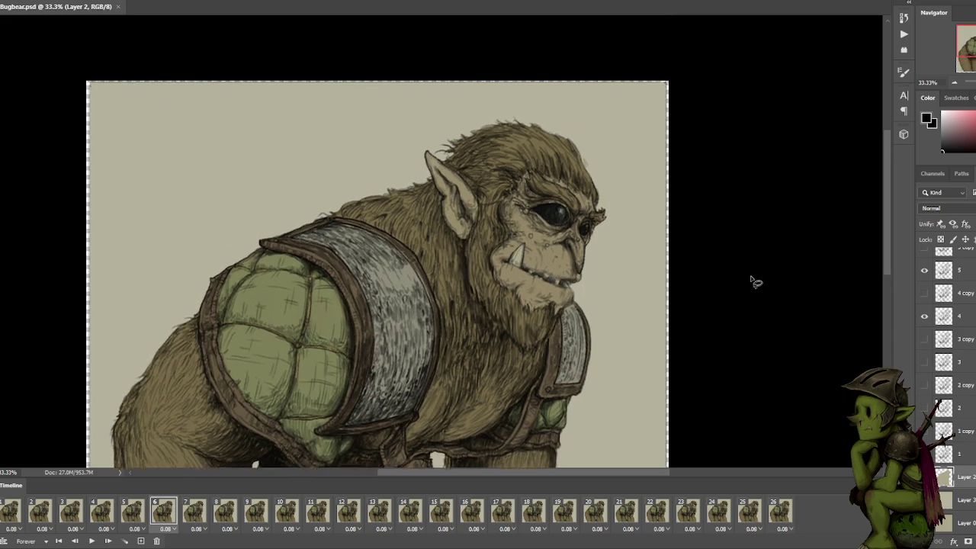
scroll(753, 282, down, 5)
scroll(754, 282, up, 1)
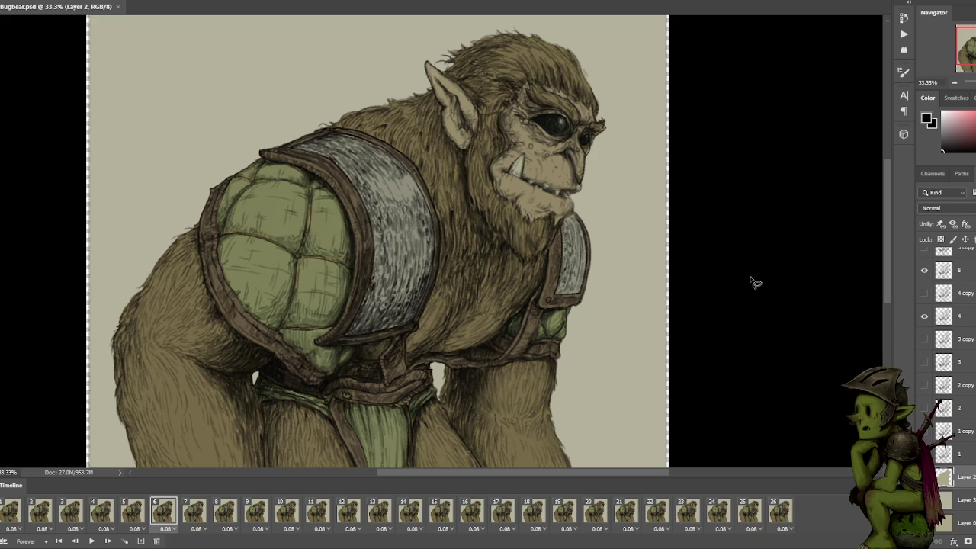
scroll(751, 281, up, 3)
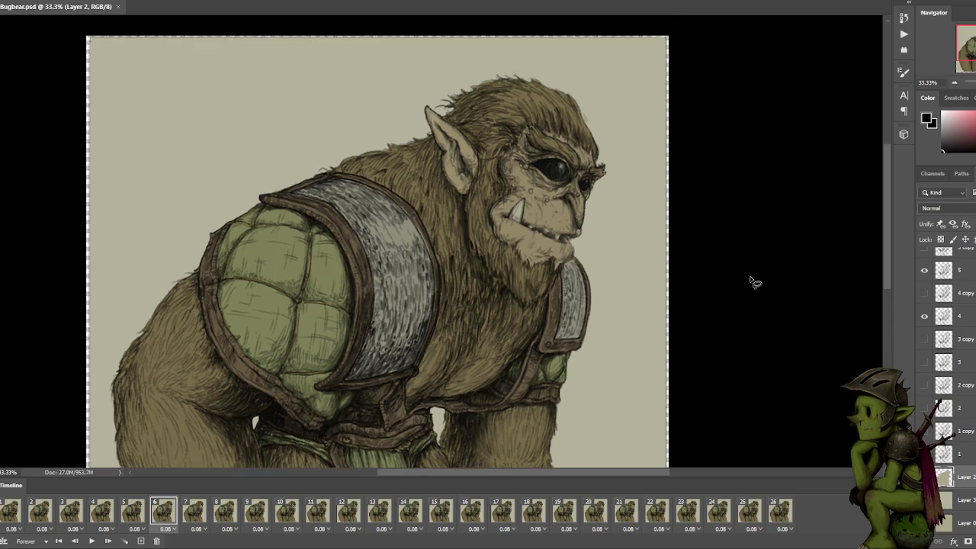
scroll(751, 282, up, 3)
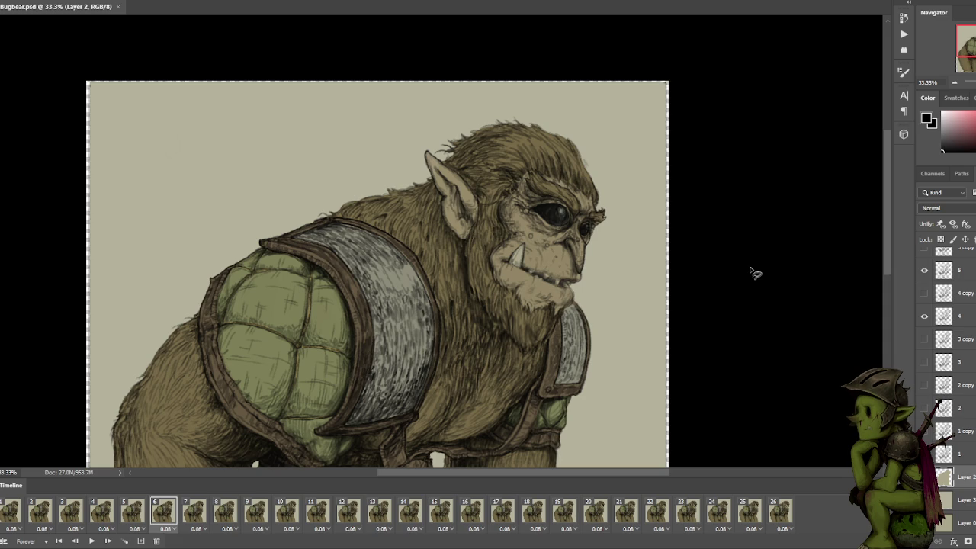
scroll(769, 229, down, 1)
scroll(767, 233, down, 1)
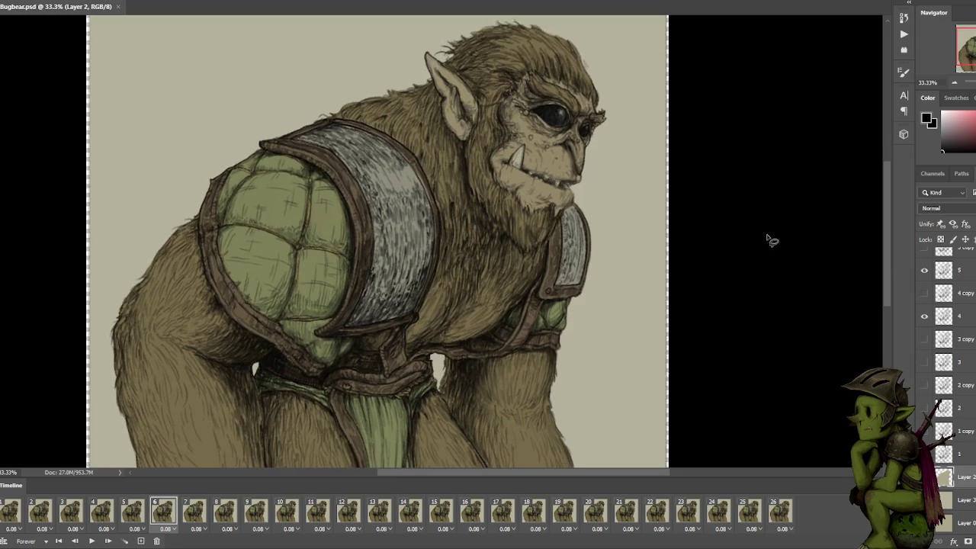
scroll(769, 239, down, 1)
scroll(770, 241, down, 2)
scroll(768, 241, down, 2)
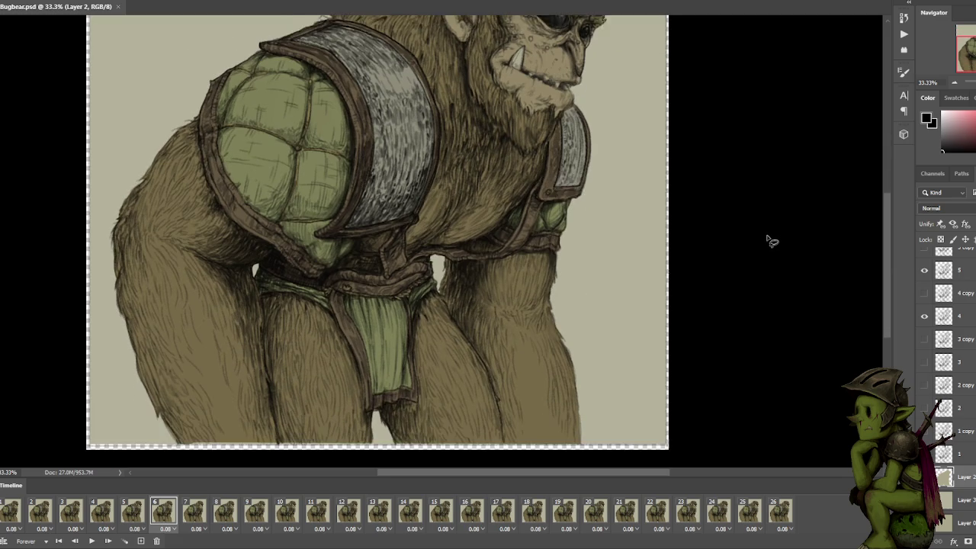
scroll(768, 241, up, 3)
scroll(770, 241, up, 2)
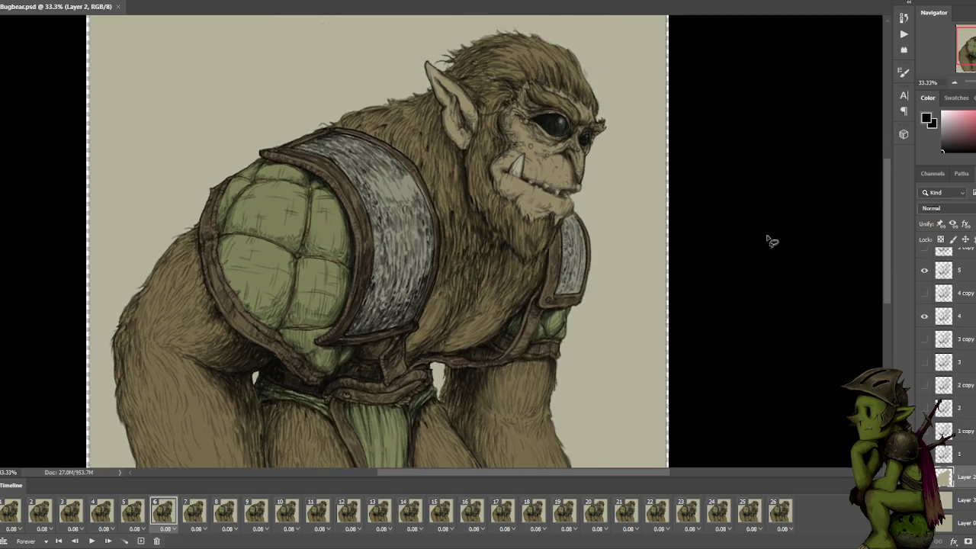
scroll(771, 241, up, 2)
scroll(771, 241, up, 2)
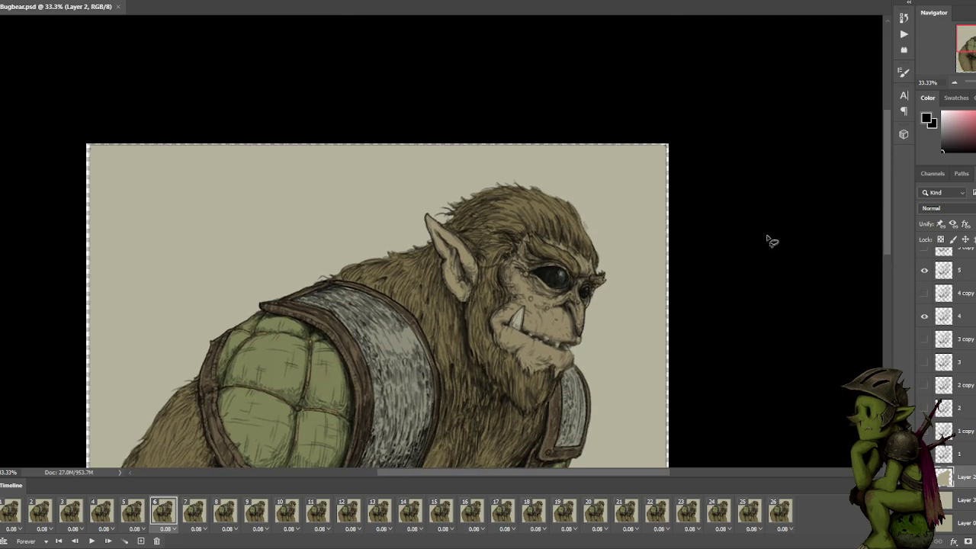
scroll(772, 241, down, 2)
scroll(771, 241, down, 1)
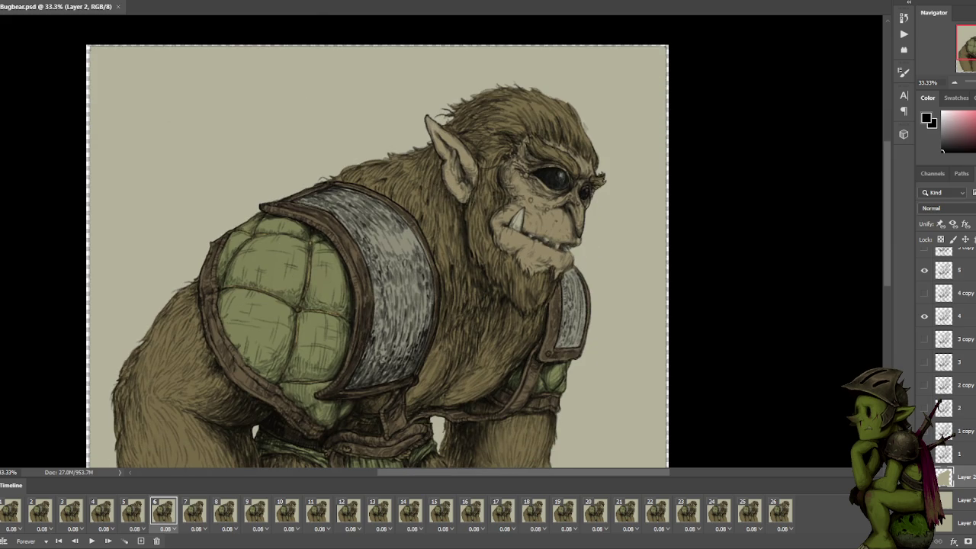
key(alt+f)
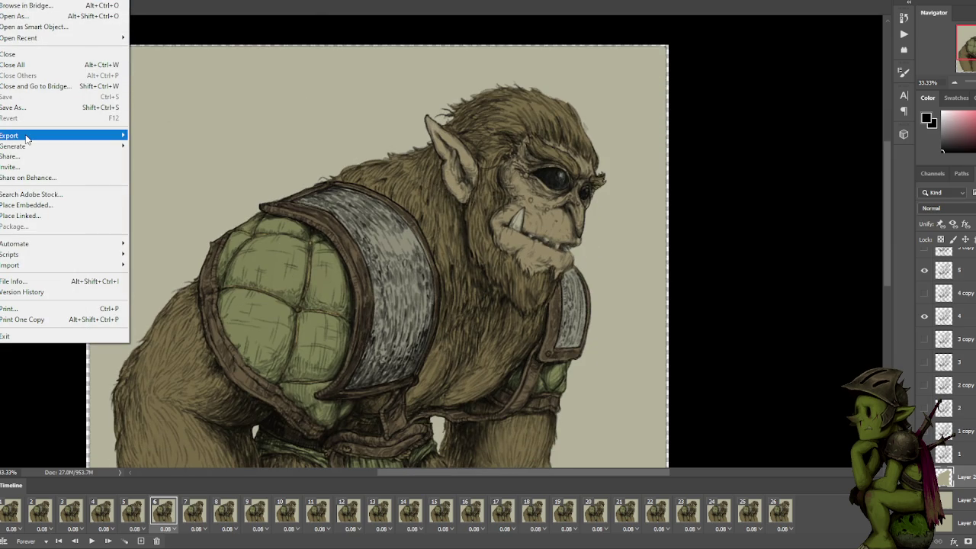
Open Save for Web (Legacy), previewing the bugbear as PNG-8 at 3112 × 3027 px.
click(217, 179)
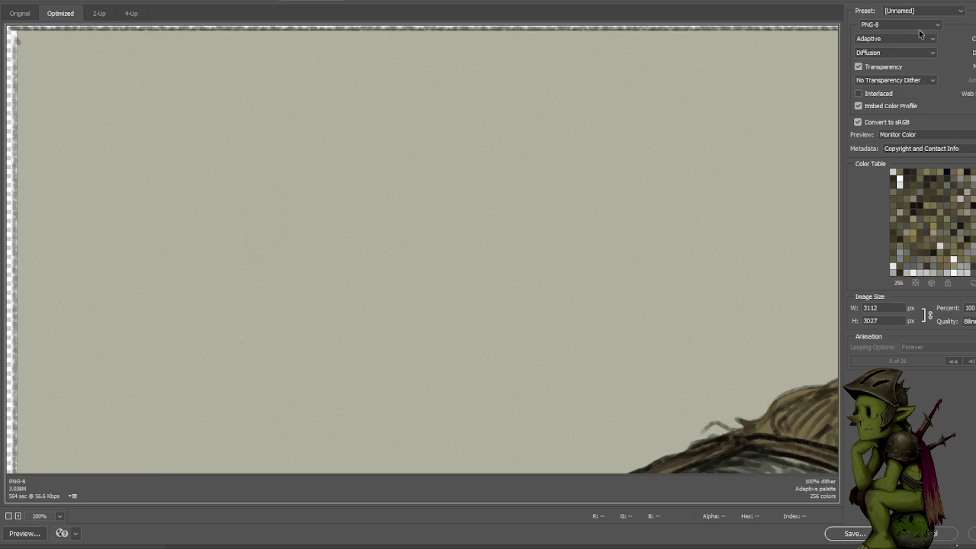
Switch the web export format from PNG-8 to GIF with Forever looping and pan the preview.
click(919, 26)
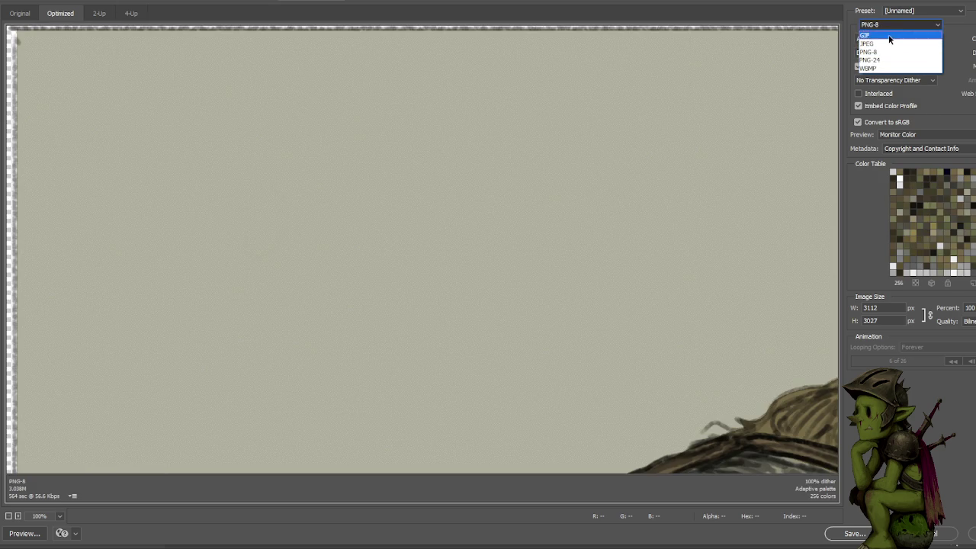
click(891, 33)
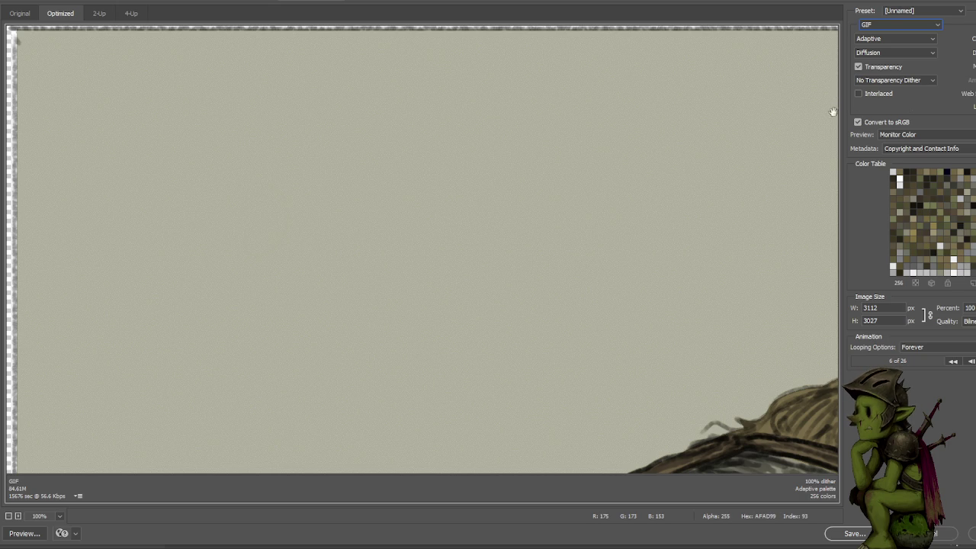
click(969, 307)
drag(708, 327, 320, 202)
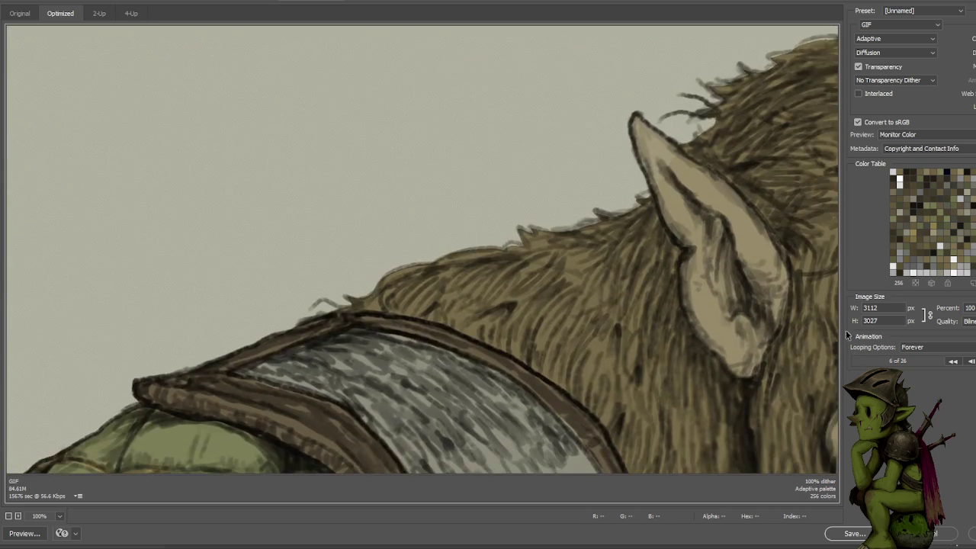
Scale the GIF export to 33 percent (1027 × 999 px) and open the Save Optimized As dialog.
click(969, 307)
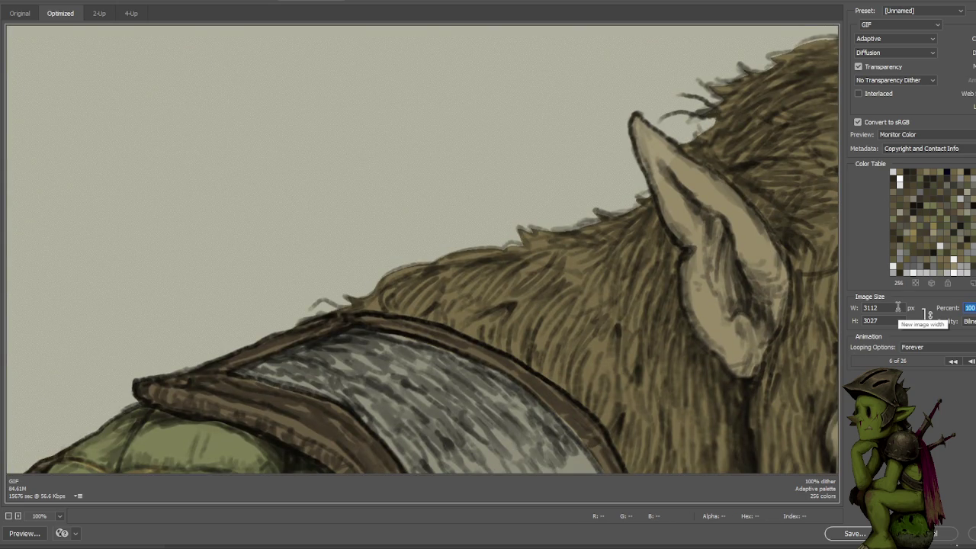
text(33)
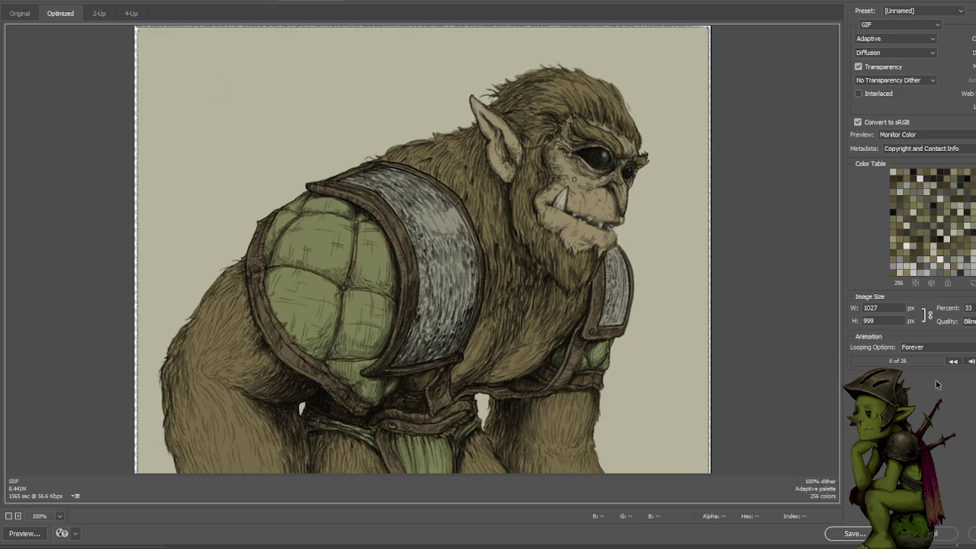
mouse_move(498, 280)
mouse_down()
mouse_move(404, 83)
mouse_move(400, 367)
mouse_move(404, 252)
mouse_move(423, 324)
mouse_move(453, 119)
mouse_move(434, 257)
mouse_move(438, 168)
mouse_move(425, 197)
mouse_up()
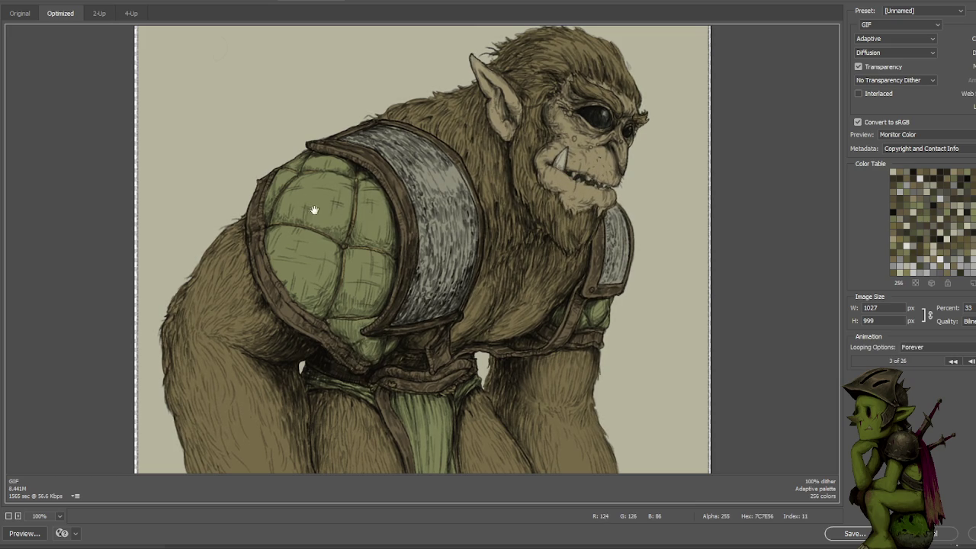
click(852, 533)
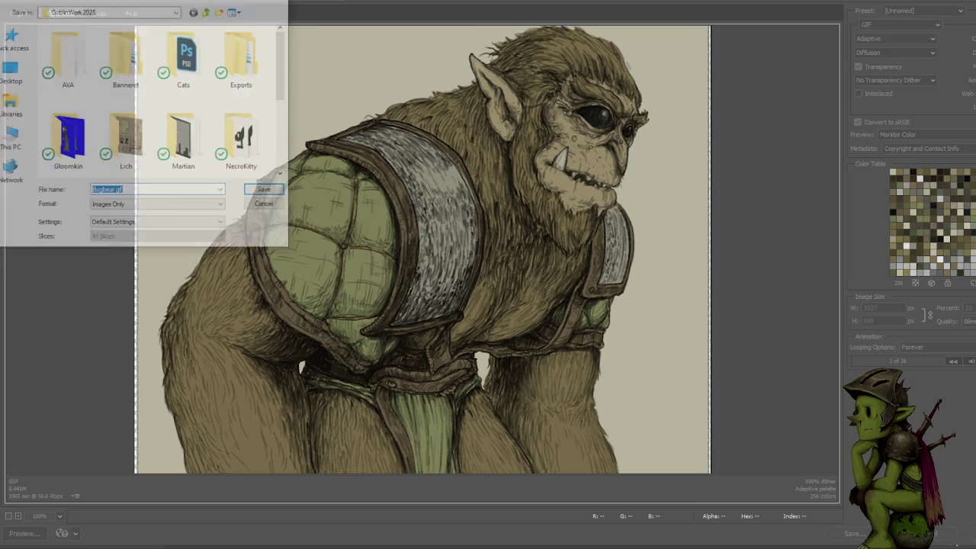
Save the animated GIF as BugbearSpeak.gif in the GoblinWork2025 folder.
click(135, 190)
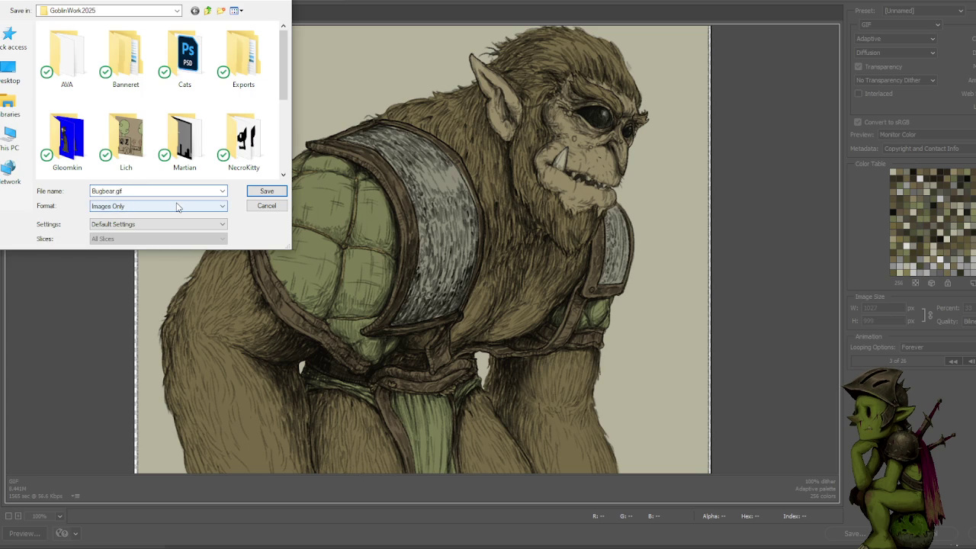
text(Speak)
click(273, 193)
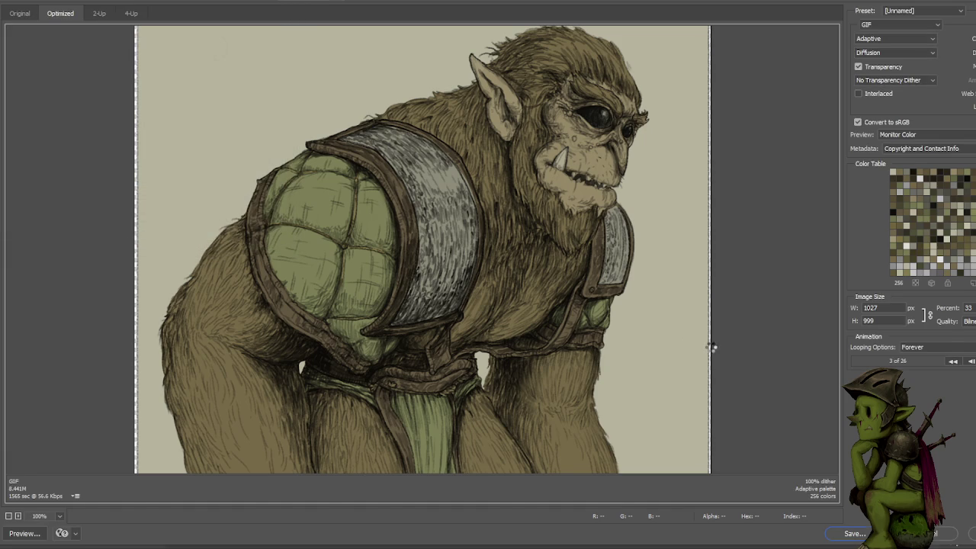
scroll(940, 314, up, 5)
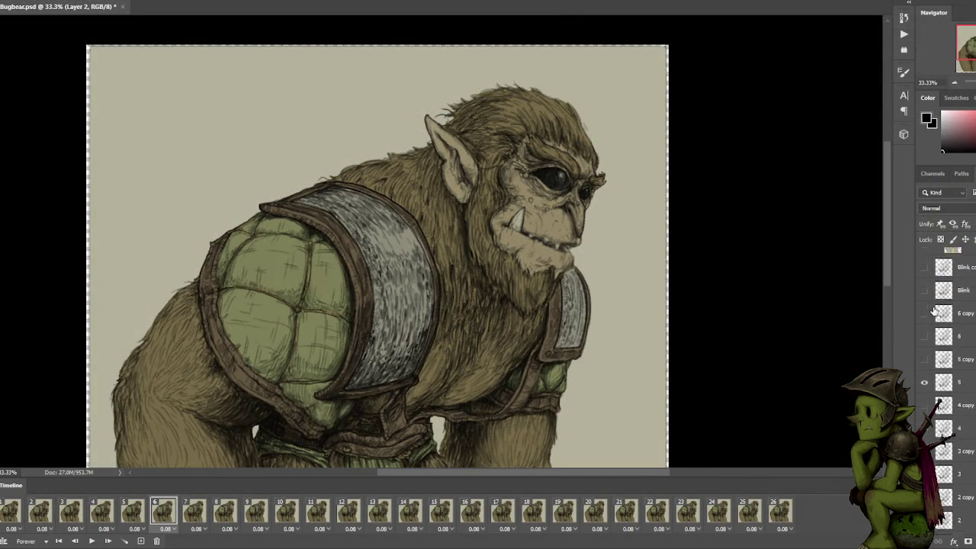
Toggle the Blink copy layer's visibility on and off to compare the bugbear's eyes.
scroll(939, 314, up, 5)
scroll(927, 282, up, 3)
scroll(926, 297, up, 2)
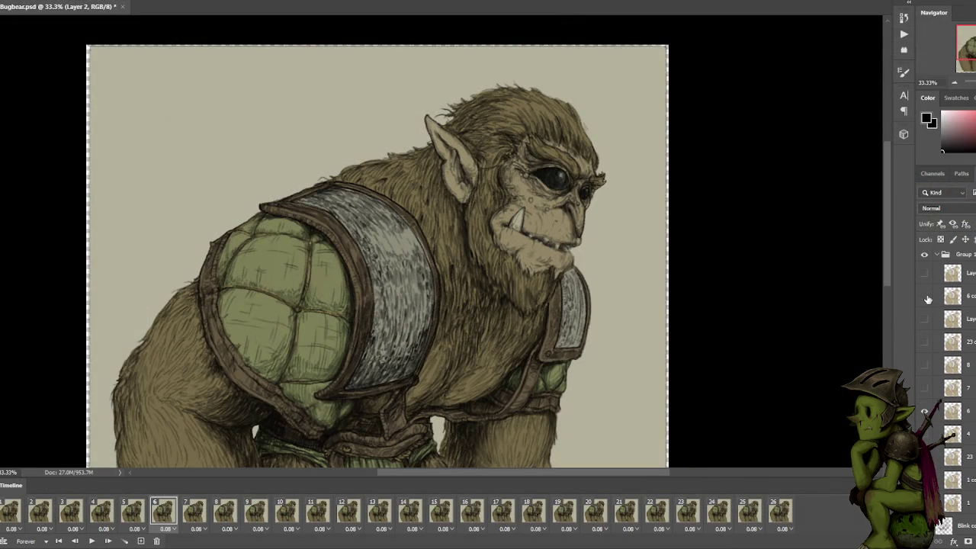
scroll(923, 302, down, 5)
scroll(924, 302, down, 5)
click(923, 303)
click(922, 302)
click(922, 303)
click(922, 302)
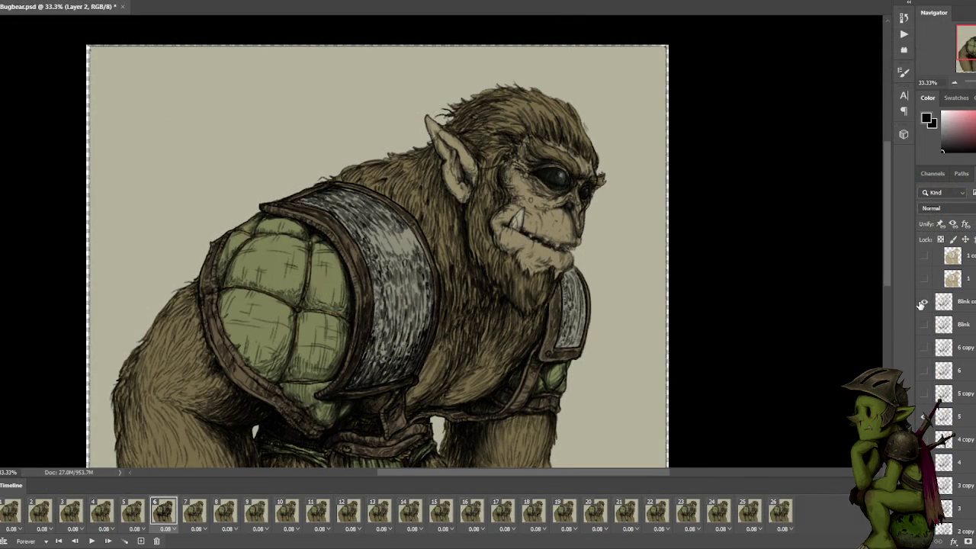
Make Blink the visible, active layer showing closed eyes, then try and clear an eye lasso.
click(938, 302)
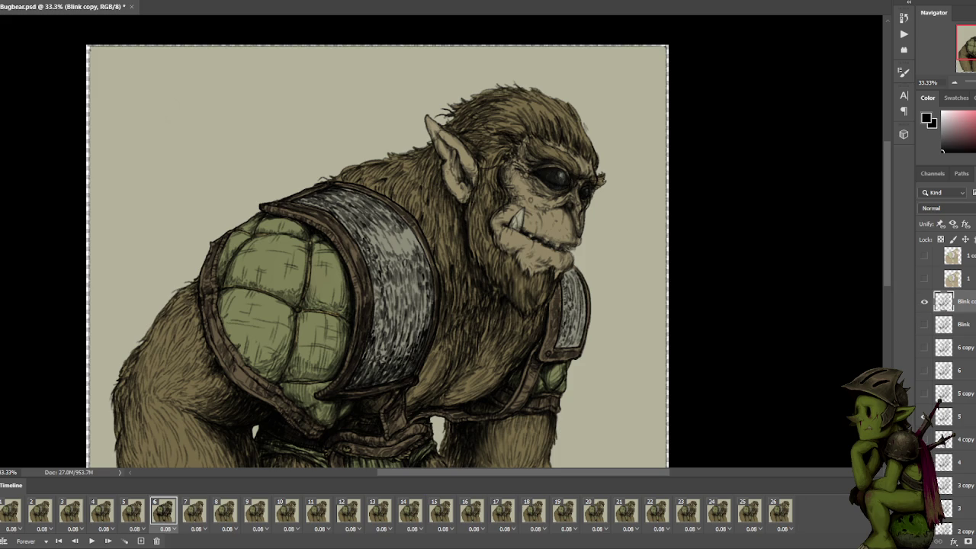
click(920, 302)
click(925, 325)
click(925, 324)
click(925, 325)
click(949, 325)
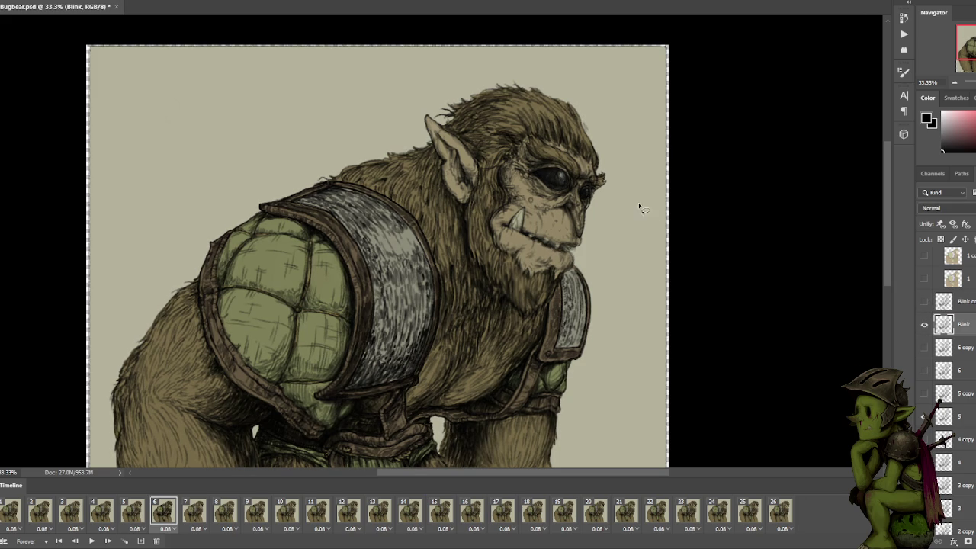
drag(591, 209, 636, 199)
key(ctrl+d)
scroll(646, 206, up, 2)
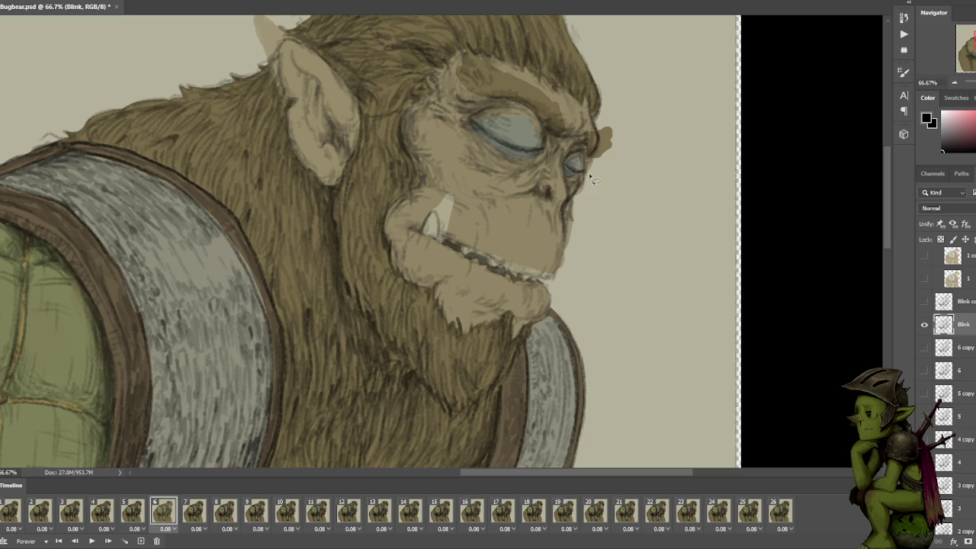
Lasso around both eyes and hide the Blink layer to reveal the open eyes.
mouse_move(568, 166)
mouse_down()
mouse_move(499, 166)
mouse_move(546, 147)
mouse_move(553, 170)
mouse_move(488, 177)
mouse_move(454, 128)
mouse_move(494, 106)
mouse_move(488, 99)
mouse_up()
drag(610, 179, 601, 172)
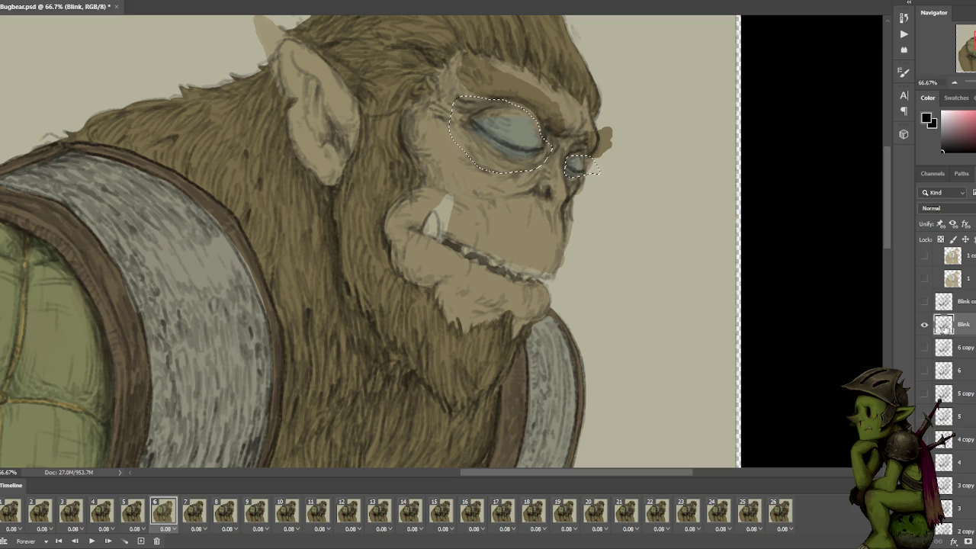
click(924, 324)
click(925, 336)
key(ctrl+z)
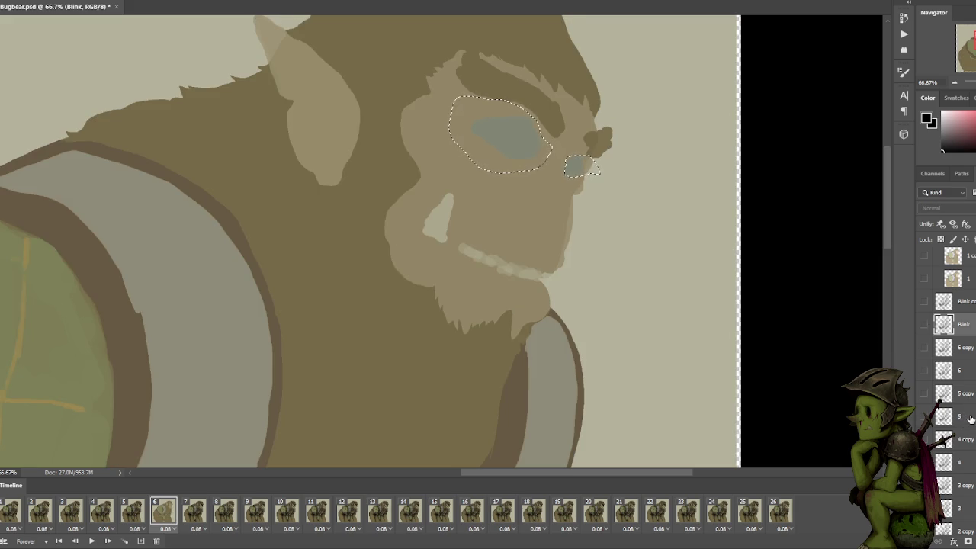
click(925, 327)
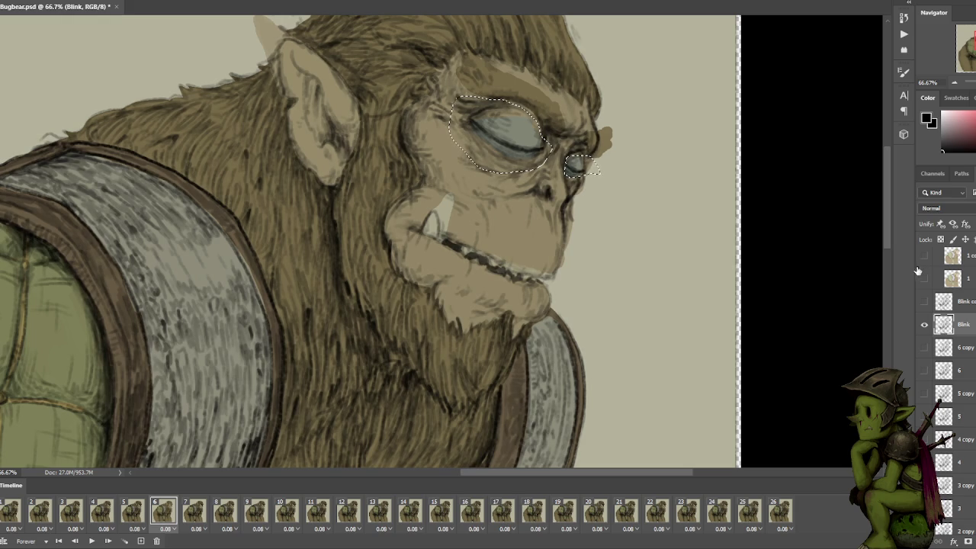
click(925, 325)
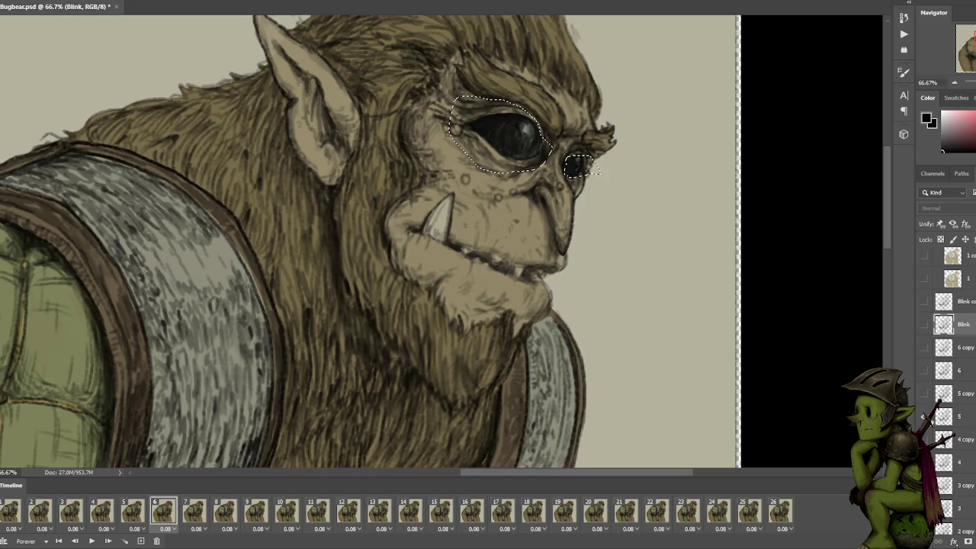
Copy the eye selection from layers 4 and 5 into new layers with Ctrl+J, then zoom out.
click(974, 418)
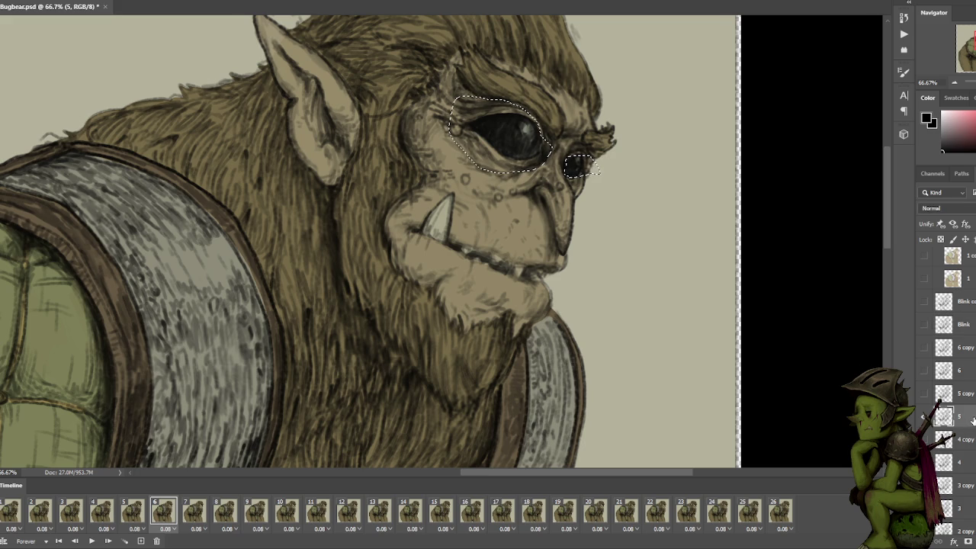
key(ctrl+j)
click(974, 488)
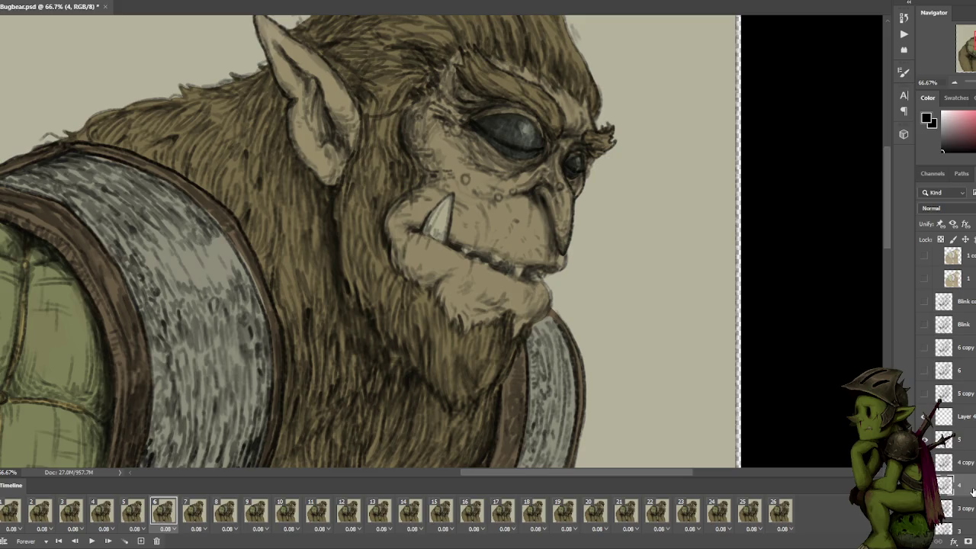
key(ctrl+alt+z)
key(ctrl+alt+z)
key(ctrl+alt+z)
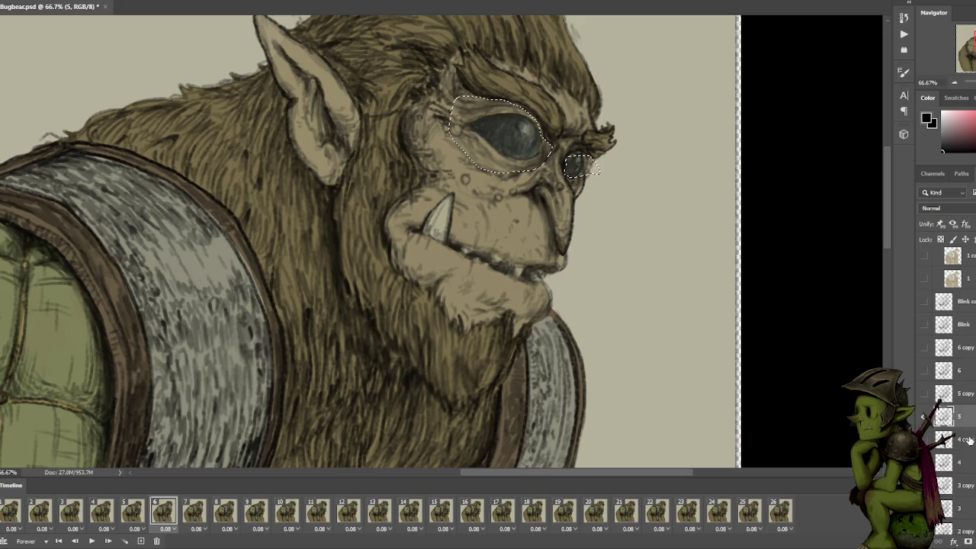
click(966, 462)
key(ctrl+j)
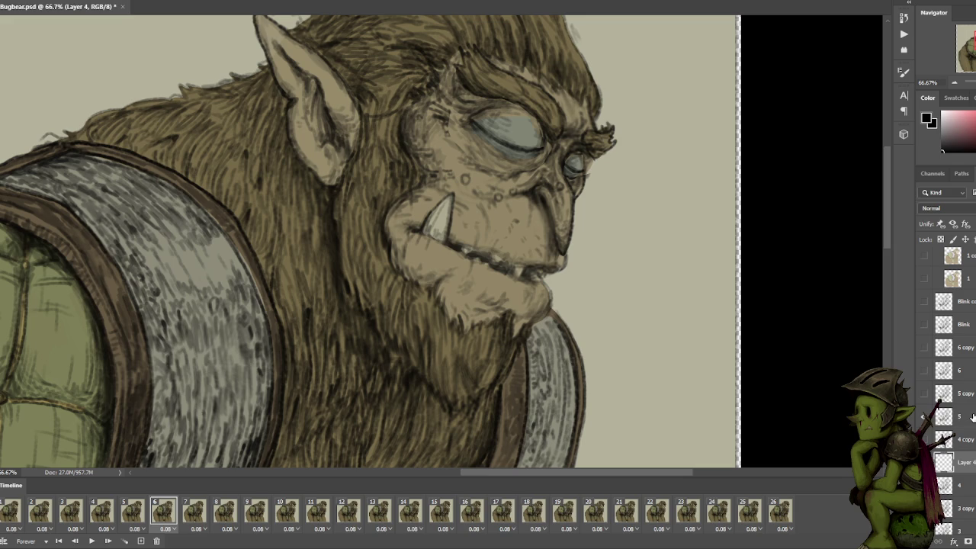
click(967, 416)
key(ctrl+j)
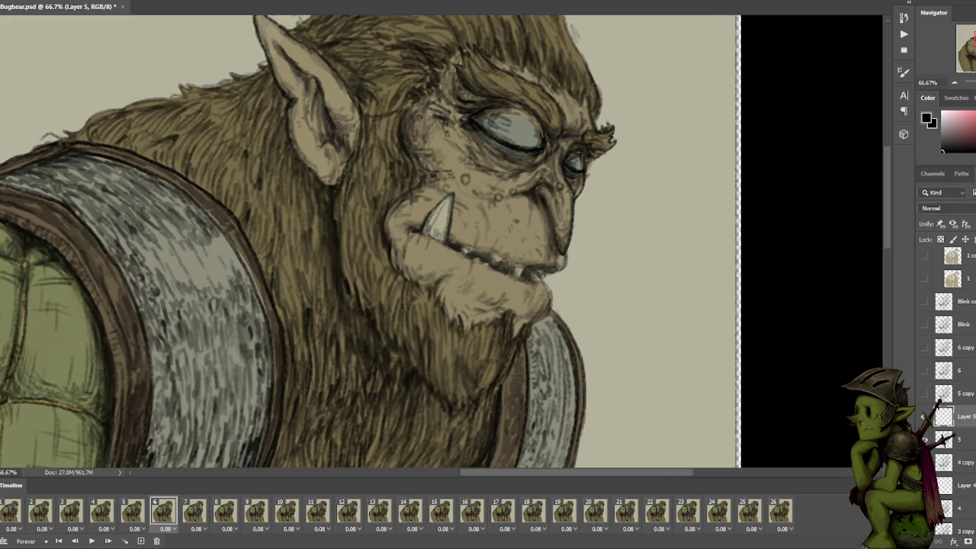
key(ctrl+minus)
key(ctrl+minus)
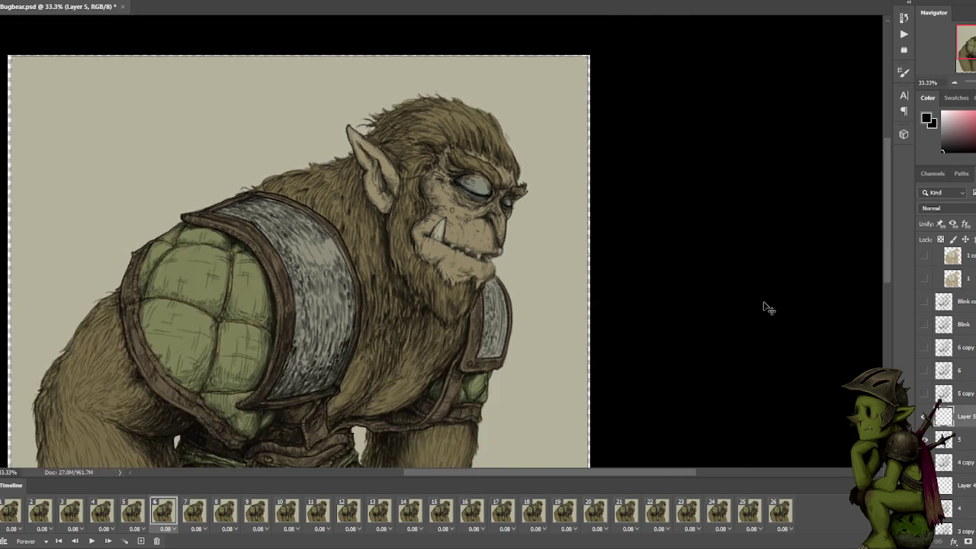
Fit the whole bugbear in view and select Layer 4 together with Layer 5.
key(ctrl+minus)
key(ctrl+plus)
ctrl+click(969, 488)
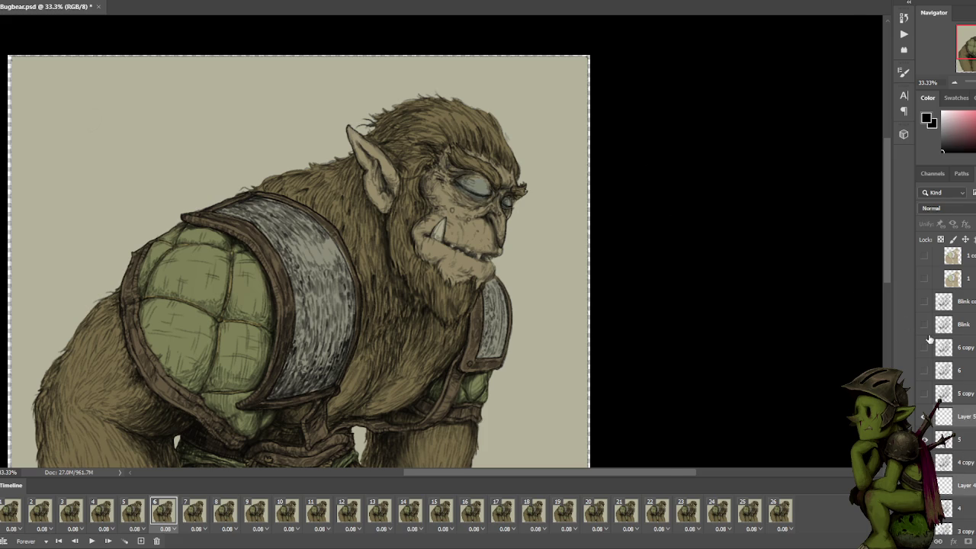
scroll(923, 417, up, 3)
scroll(923, 417, up, 3)
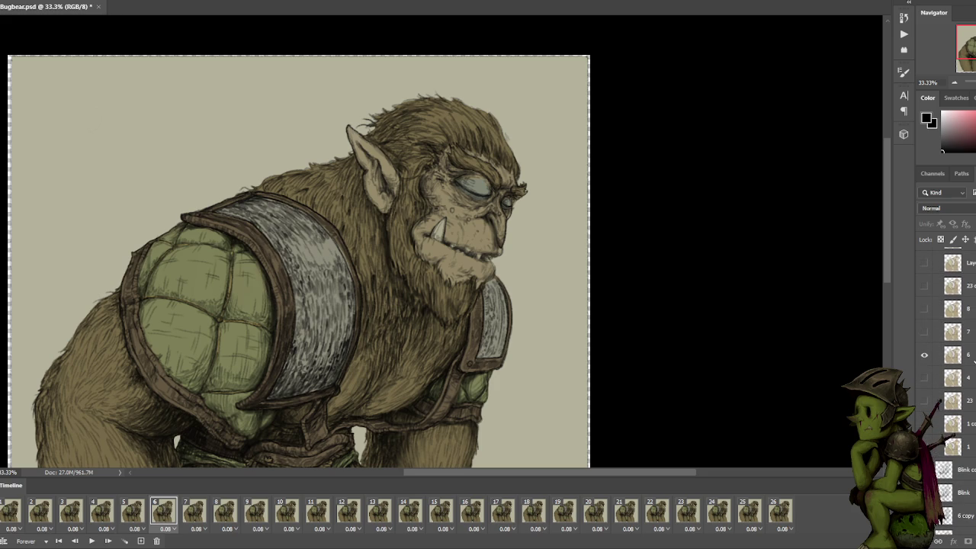
Duplicate layer 6, rename the copy blink, and zoom in on the face.
click(973, 358)
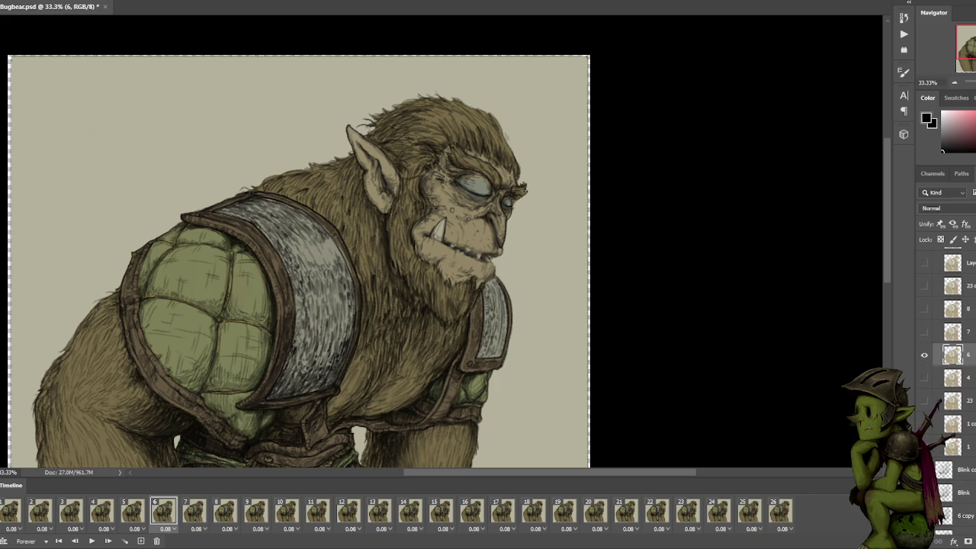
key(ctrl+j)
double_click(970, 355)
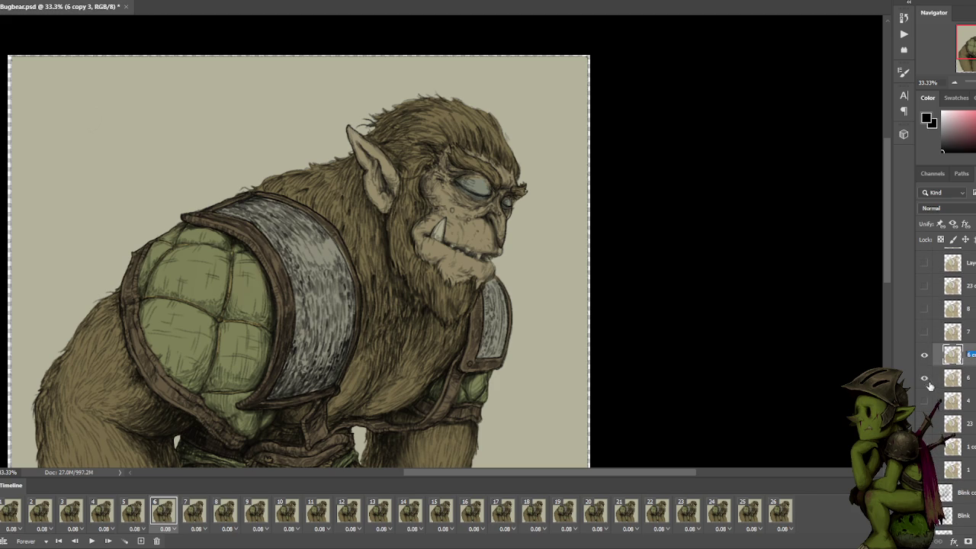
text(5)
key(Return)
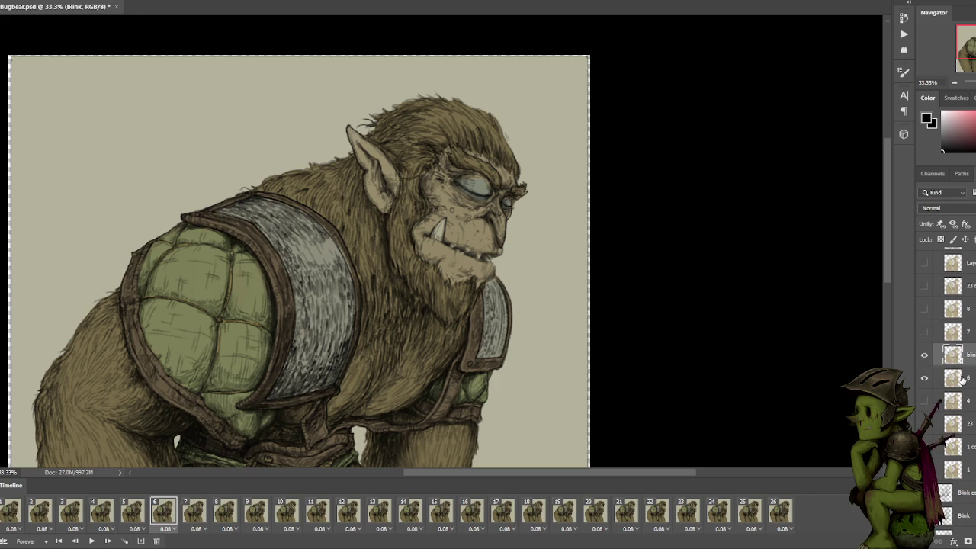
scroll(771, 236, up, 3)
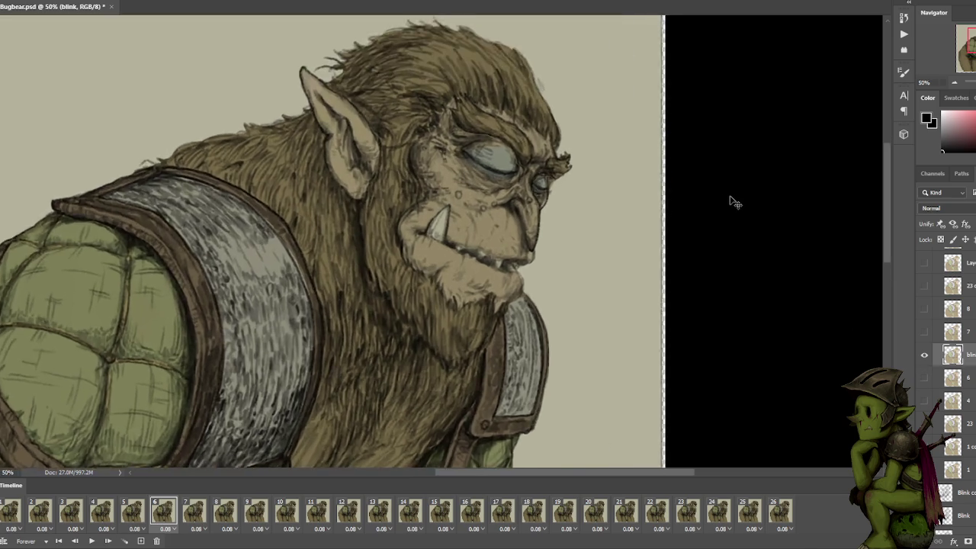
key(ctrl+plus)
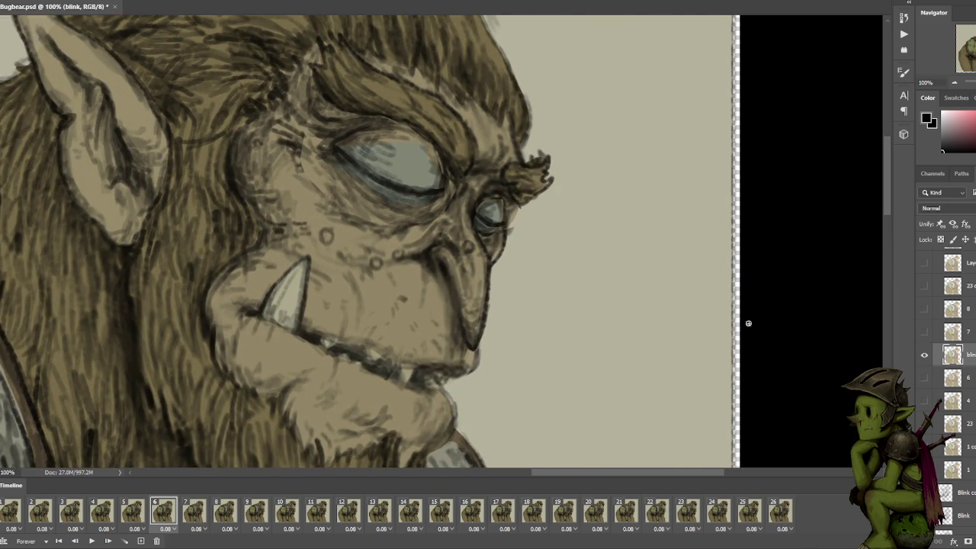
Sample the beige face tone, switch Group 1 from Pass Through to Multiply, and select the blink layer.
click(968, 210)
key(Escape)
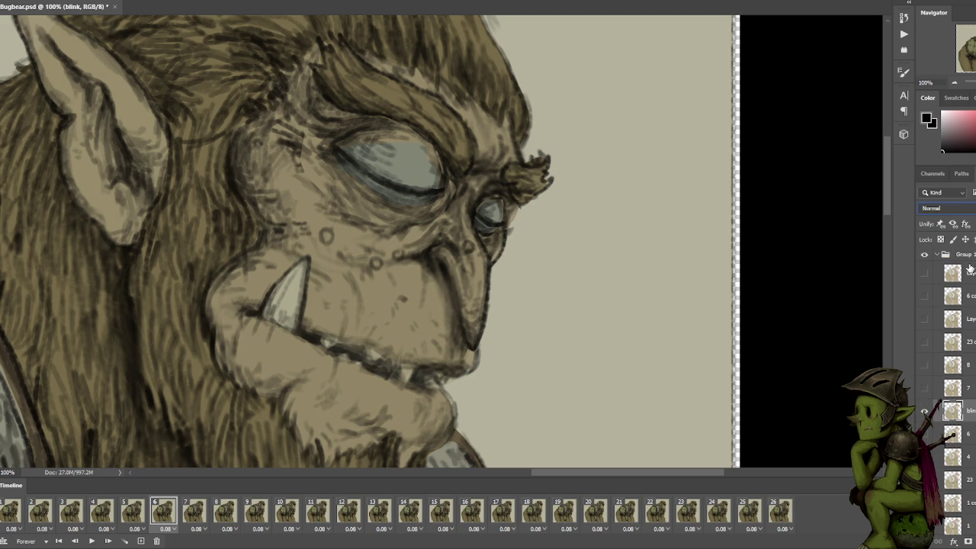
click(963, 255)
click(950, 208)
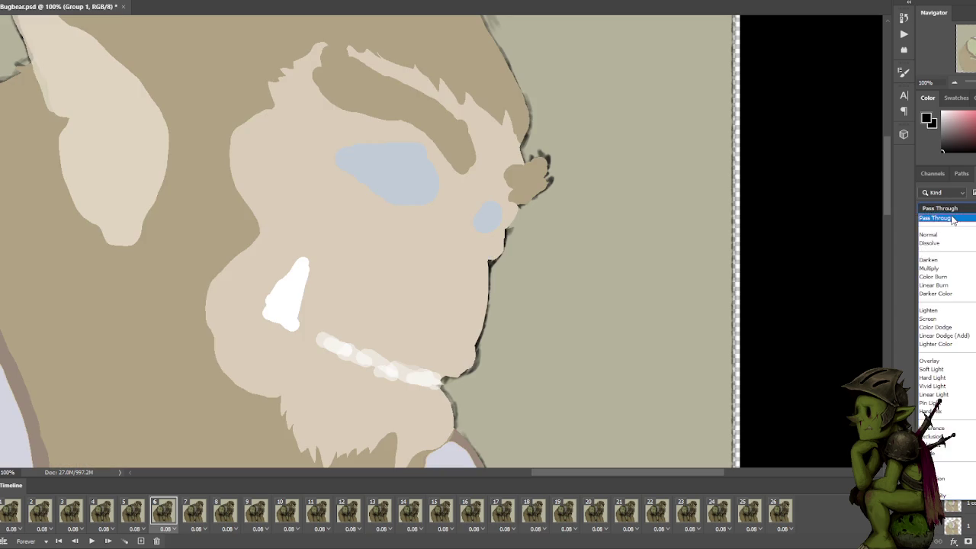
click(953, 219)
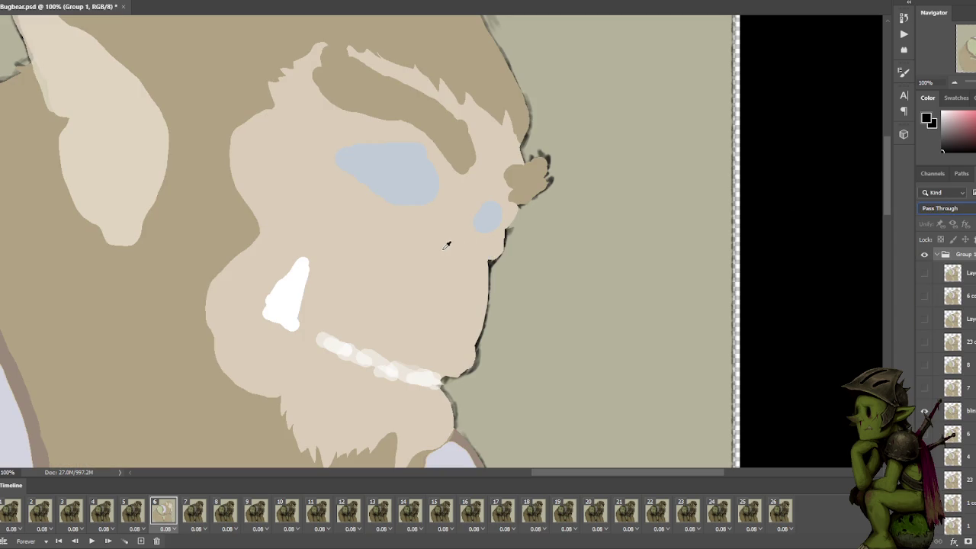
click(447, 245)
click(946, 208)
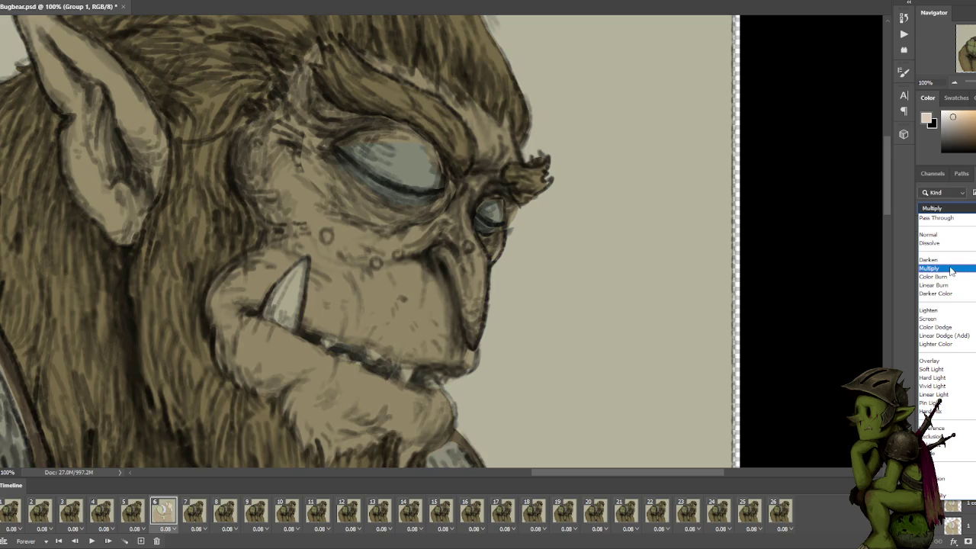
click(929, 269)
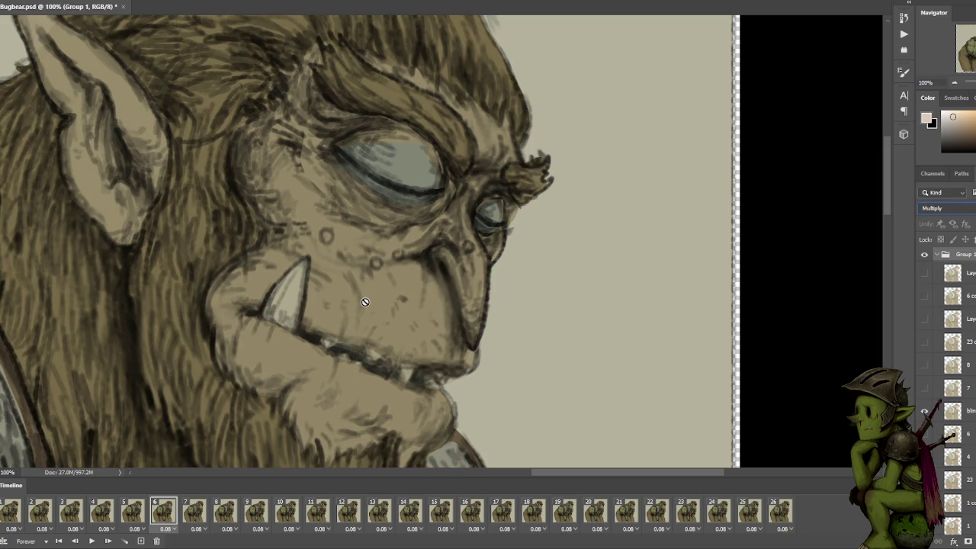
click(971, 412)
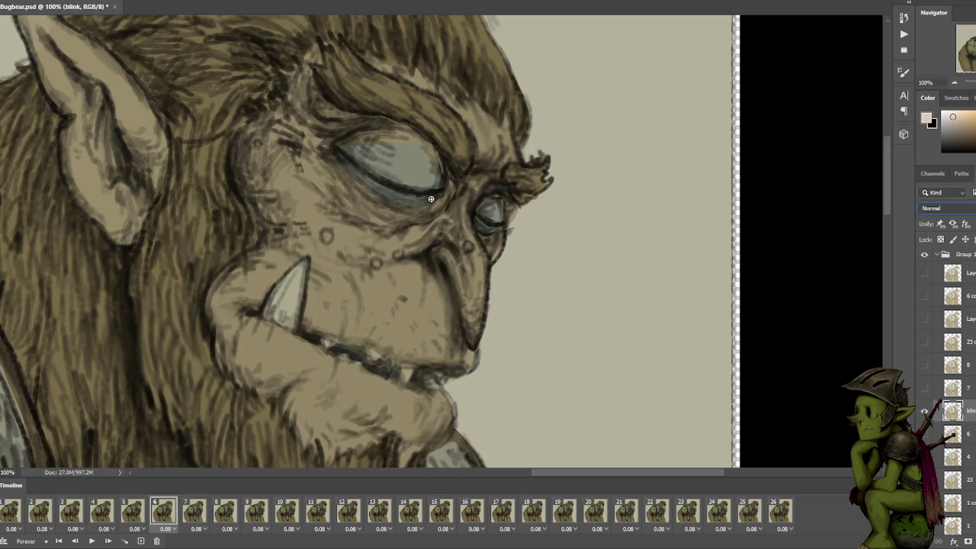
Paint skin tone over the grey-blue eyelid and the bluish shadow beneath it.
drag(435, 197, 400, 165)
mouse_move(345, 150)
mouse_down()
mouse_move(414, 186)
mouse_move(392, 152)
mouse_up()
key(ctrl+minus)
key(ctrl+minus)
key(ctrl+plus)
key(ctrl+plus)
scroll(961, 396, down, 5)
On Layer 5, lasso-select the area along the small eye's outer edge.
click(962, 398)
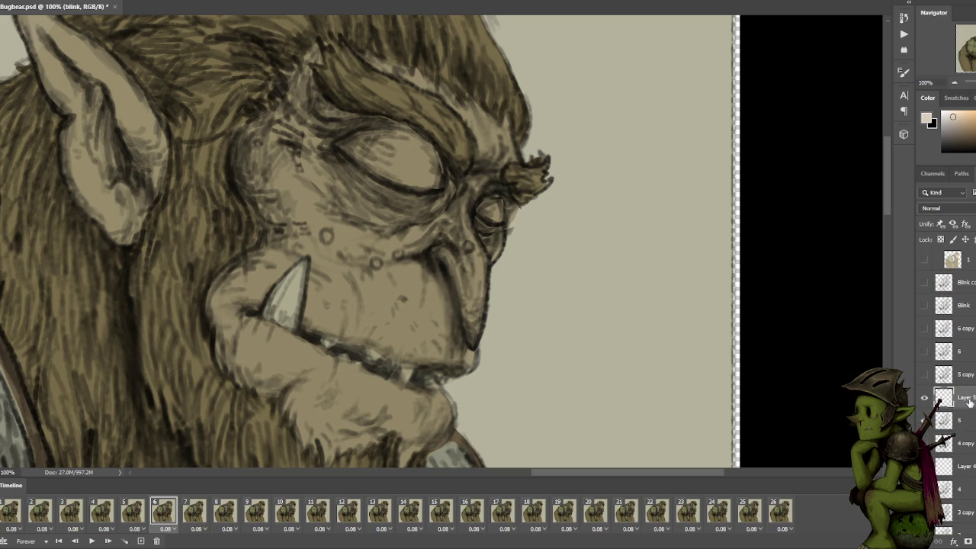
key(ctrl+plus)
key(l)
mouse_move(600, 196)
mouse_down()
mouse_move(587, 258)
mouse_move(581, 243)
mouse_up()
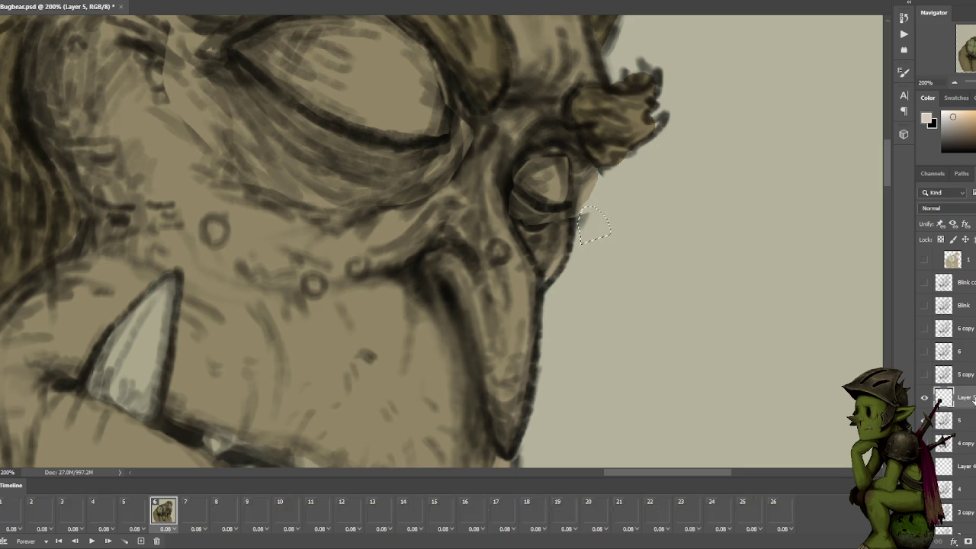
click(964, 466)
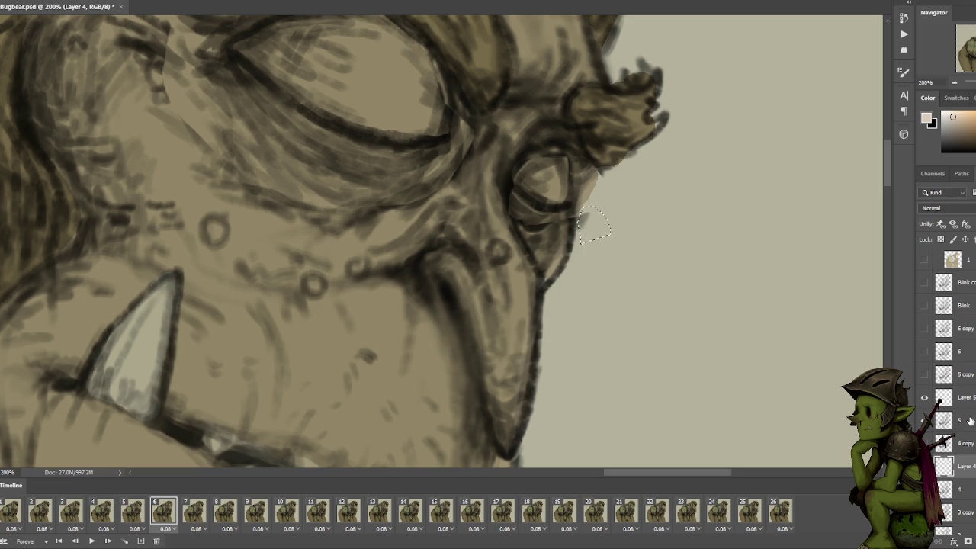
Toggle Layer 5's visibility to compare, leave it visible, and clear the selection.
click(938, 398)
click(924, 398)
click(925, 397)
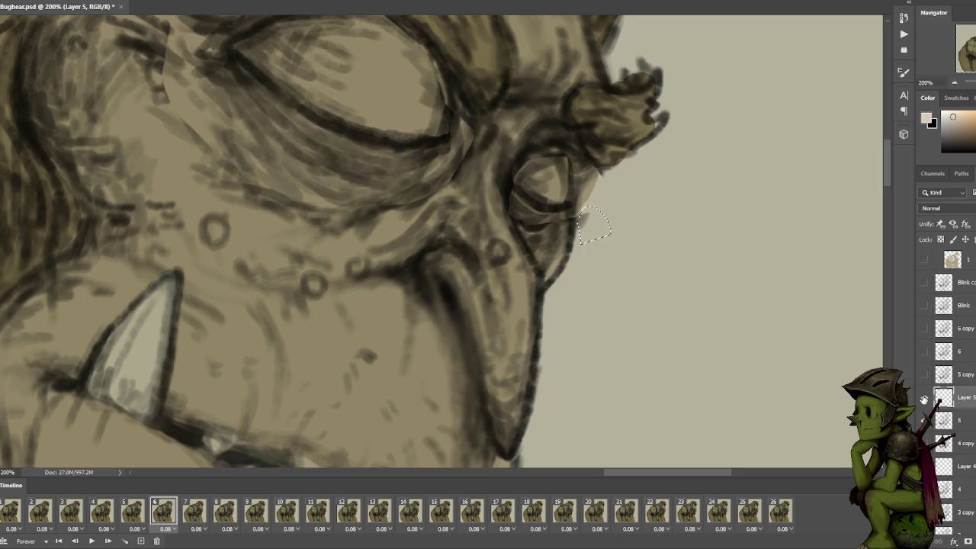
click(925, 398)
click(925, 398)
click(924, 398)
click(924, 397)
click(925, 397)
click(925, 398)
key(ctrl+d)
Switch to black and retouch the small eye's right edge on Layer 5.
click(965, 420)
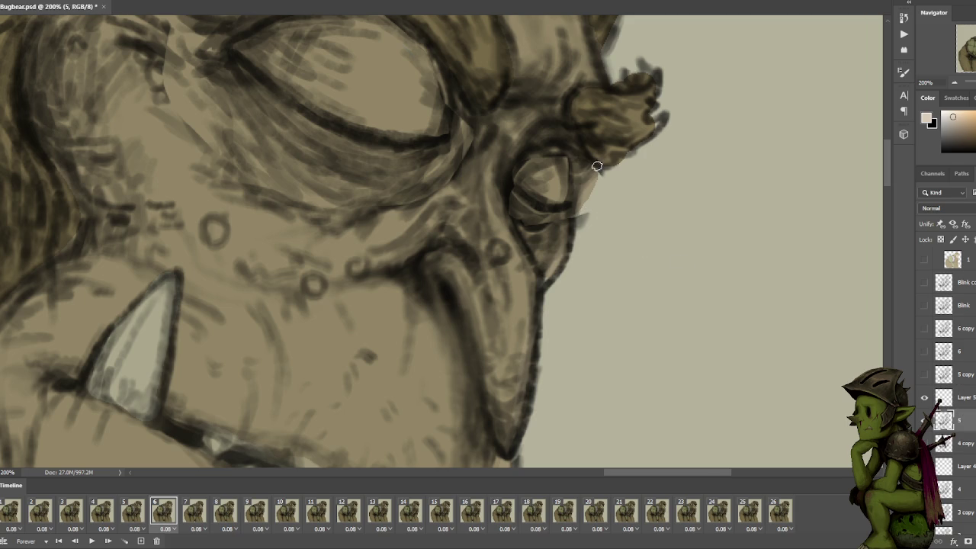
key(x)
drag(602, 171, 574, 229)
drag(595, 177, 568, 219)
drag(595, 169, 569, 227)
drag(598, 171, 578, 225)
scroll(938, 366, down, 1)
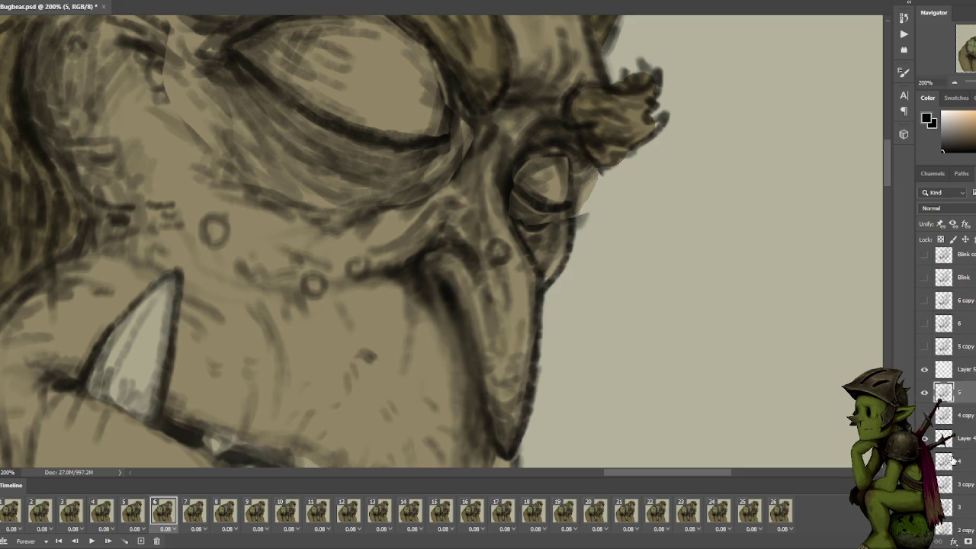
Compare with frame 5, then outline the lower lid in dark and add faint shading beside the eye.
click(138, 512)
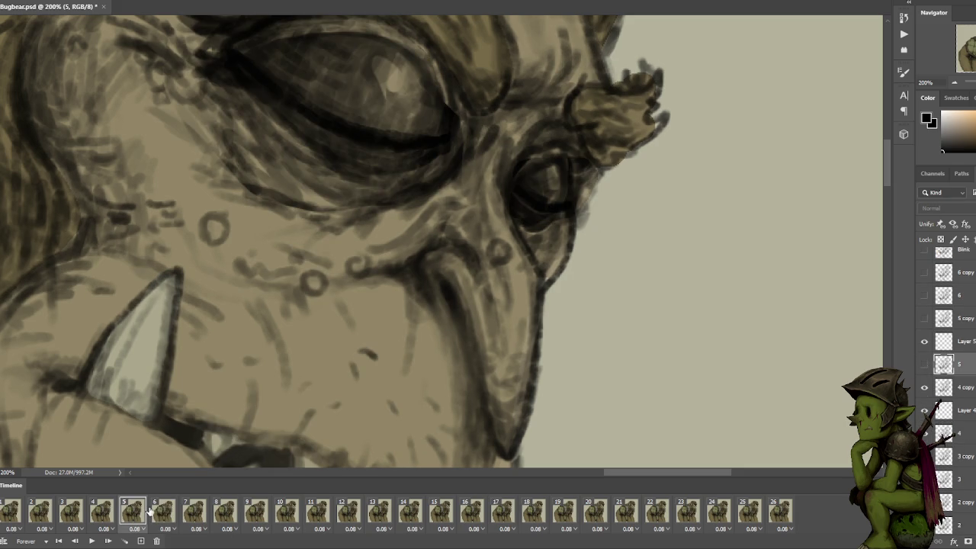
click(169, 514)
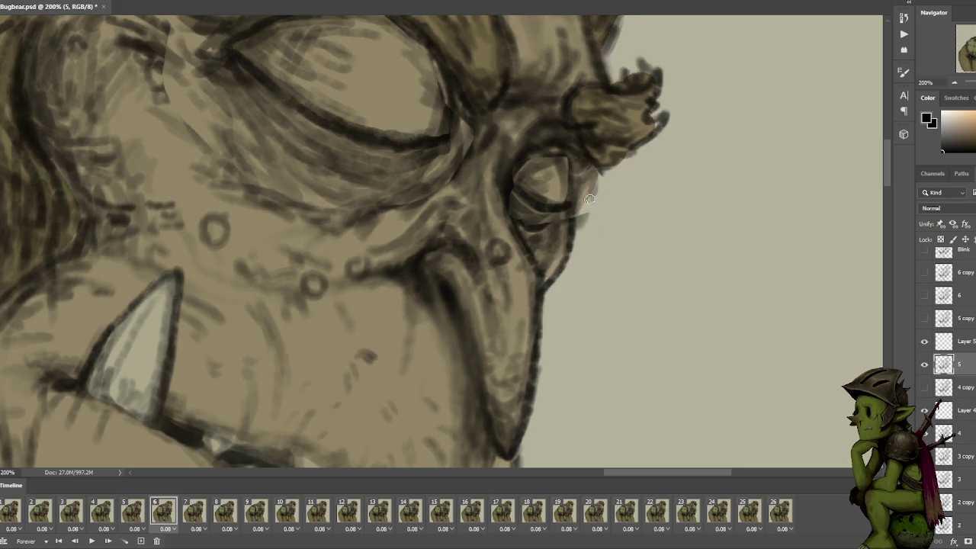
drag(515, 200, 570, 205)
click(962, 410)
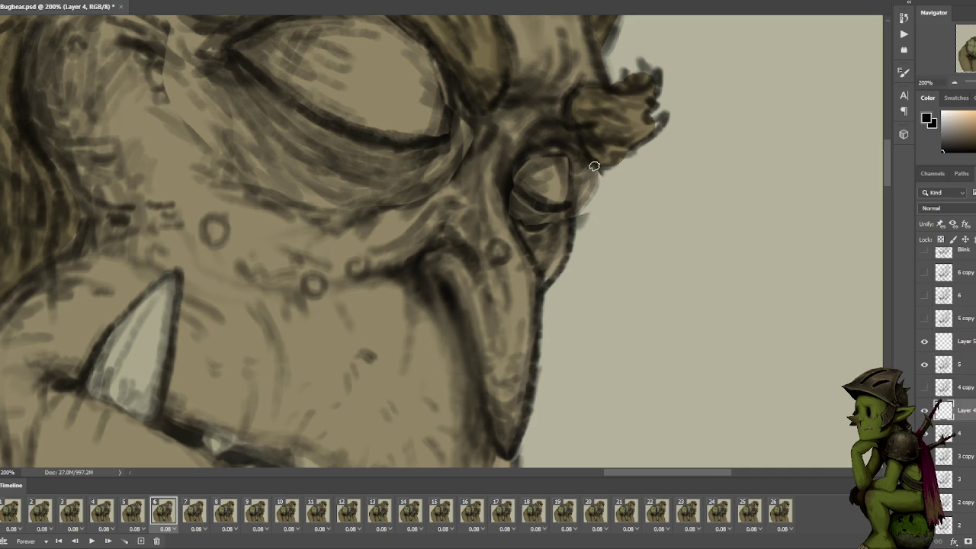
drag(602, 172, 580, 213)
Zoom out from the eye close-up to show the whole bugbear image.
key(ctrl+minus)
key(ctrl+minus)
key(ctrl+minus)
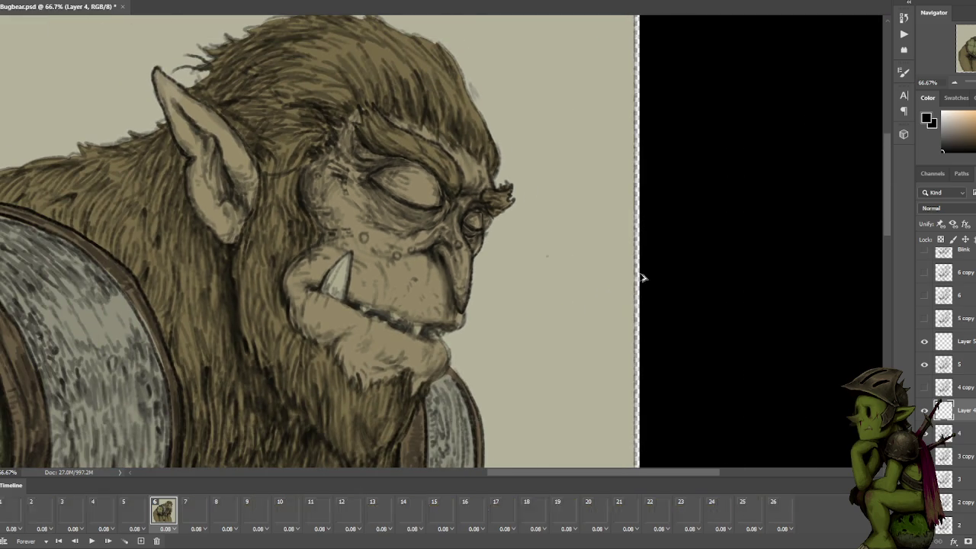
key(ctrl+minus)
key(ctrl+minus)
key(ctrl+minus)
drag(496, 279, 576, 236)
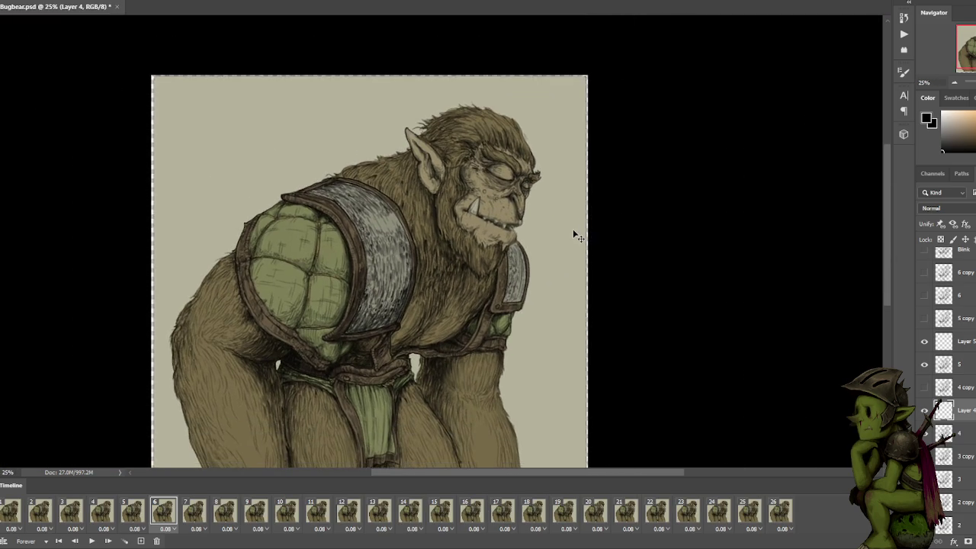
key(ctrl+plus)
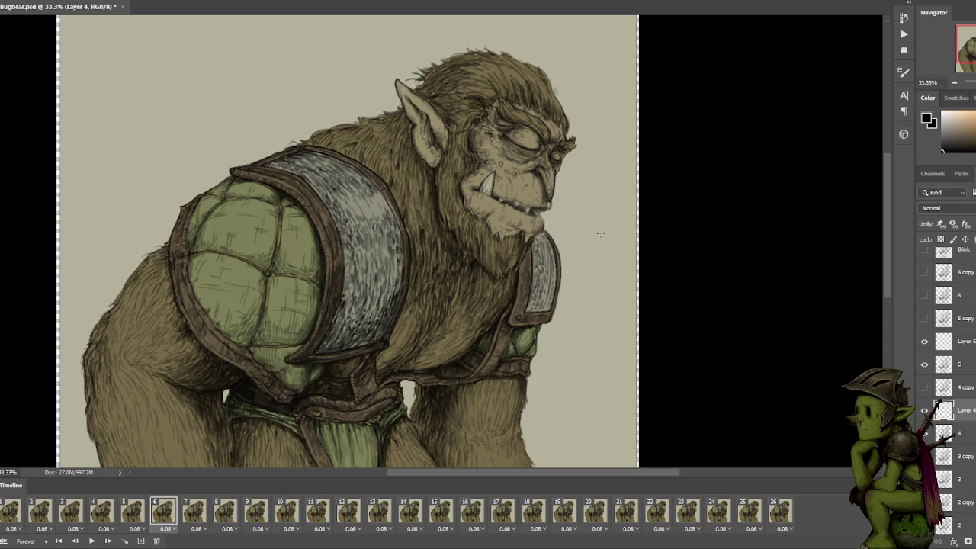
scroll(639, 229, down, 2)
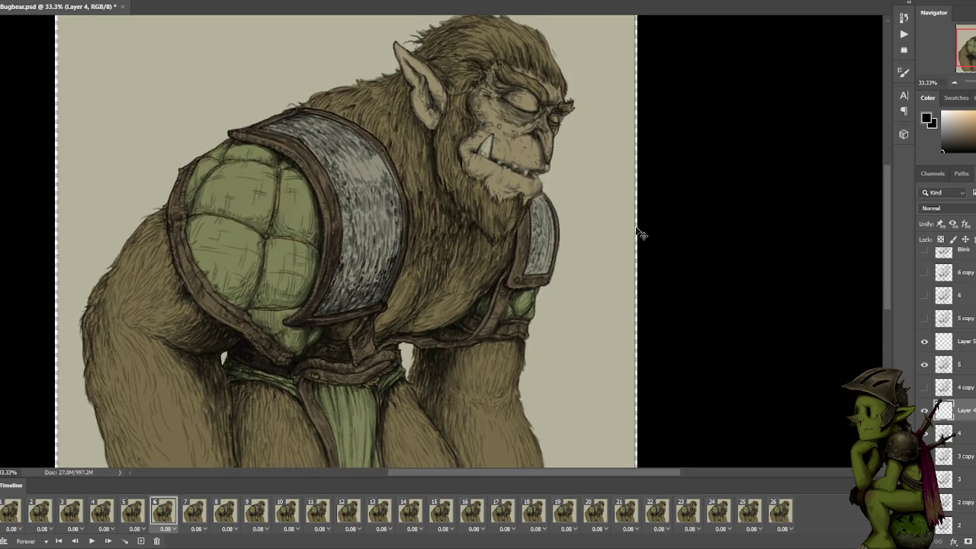
key(ctrl+minus)
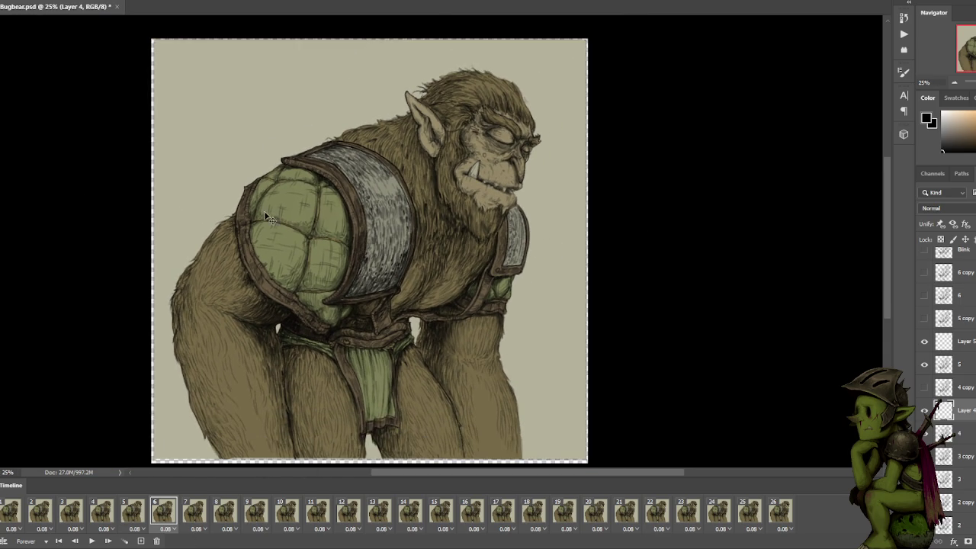
Cancel Save As and open the web export settings from the File menu.
key(ctrl+shift+s)
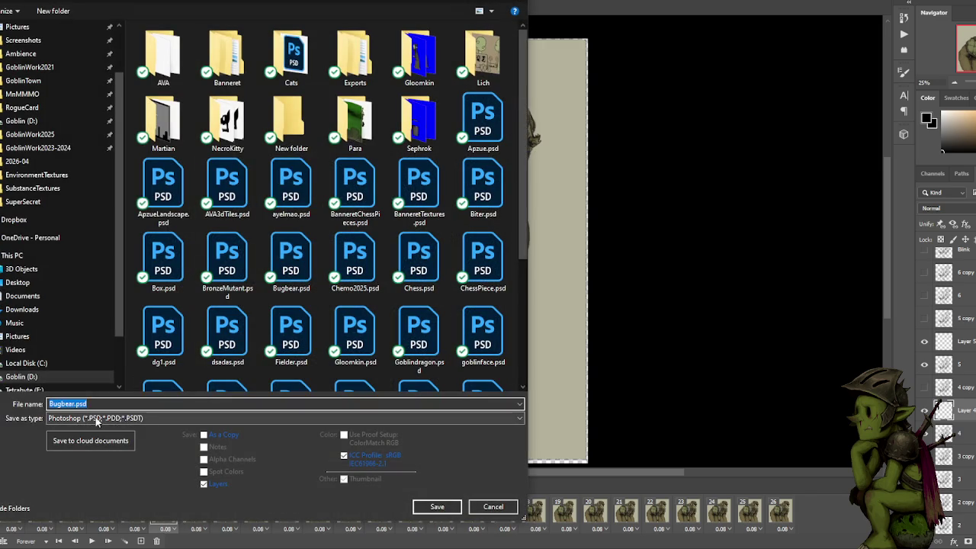
key(Escape)
click(8, 2)
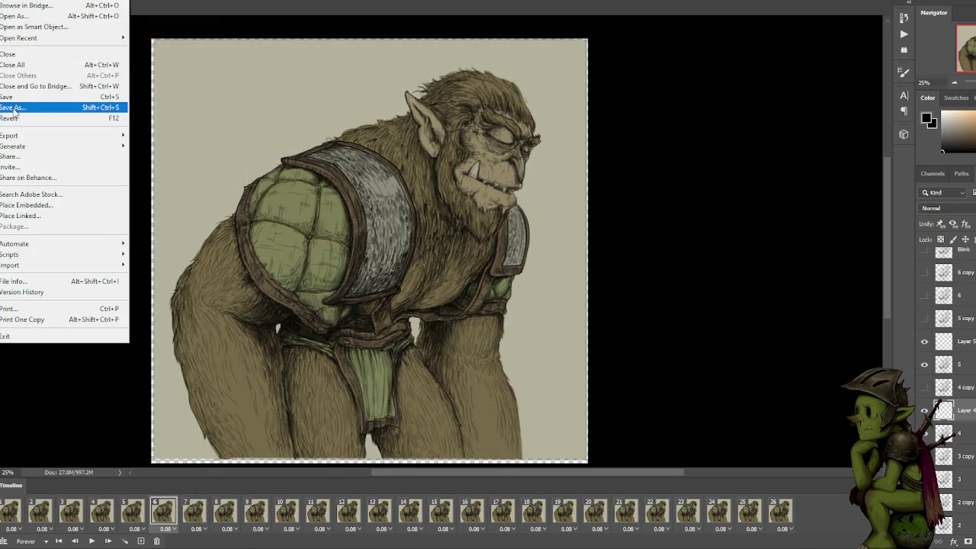
mouse_move(31, 135)
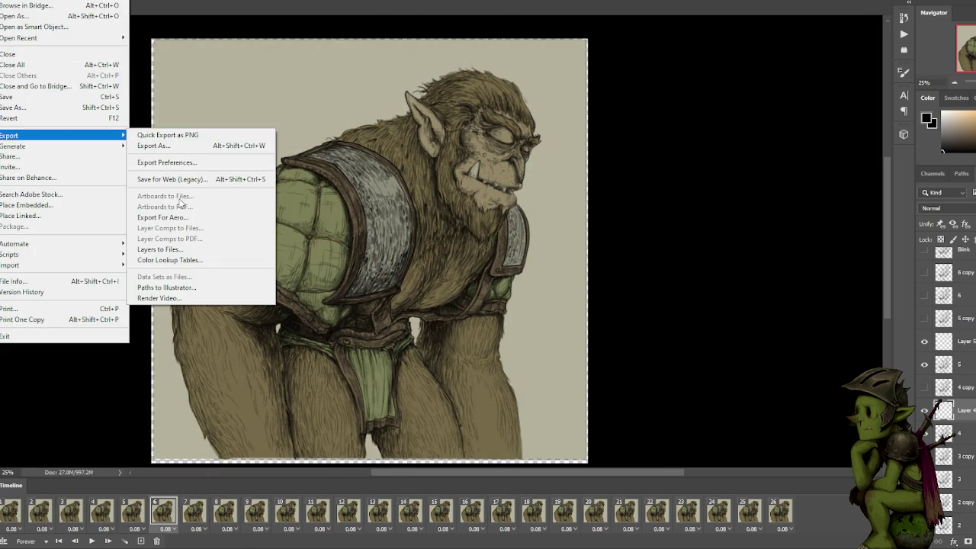
click(186, 179)
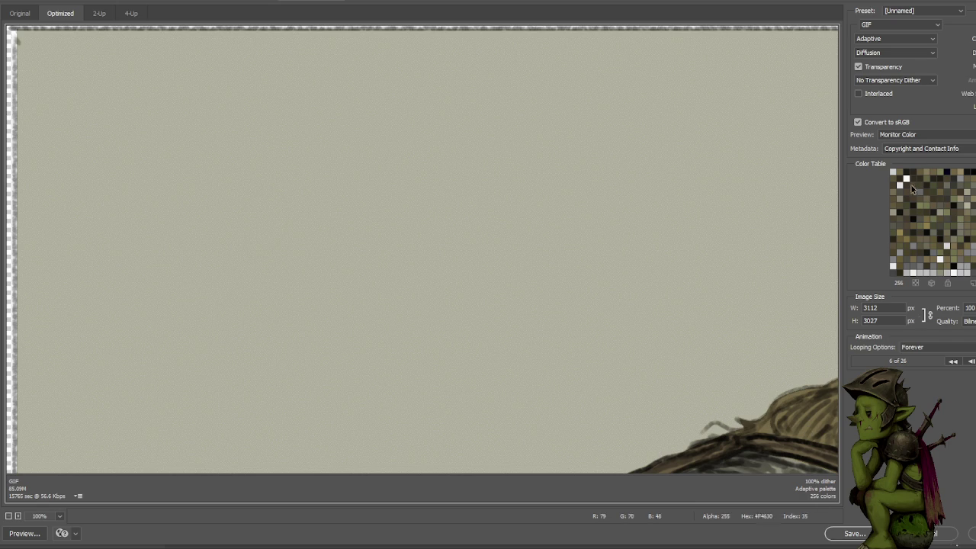
Set the web export size to 33% and the format to PNG-8.
click(949, 310)
text(33)
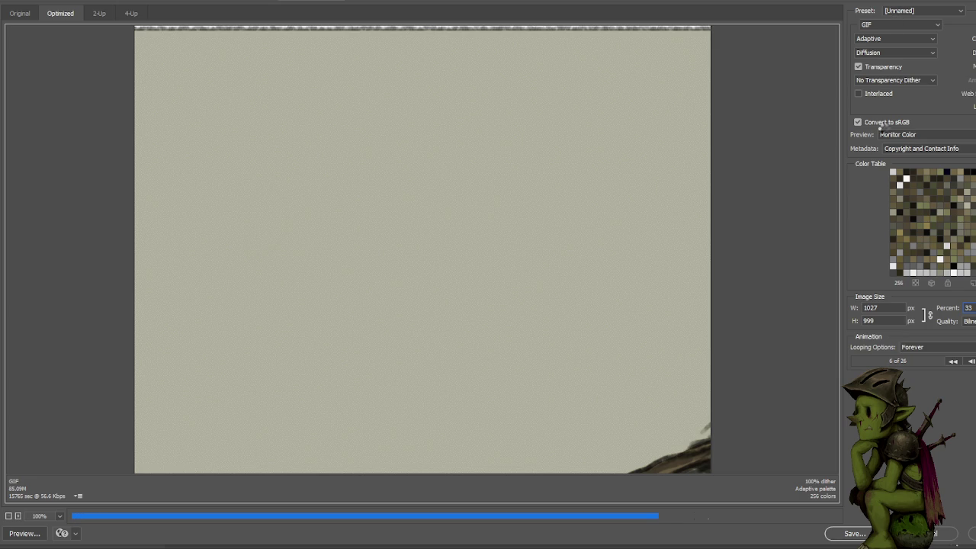
click(890, 28)
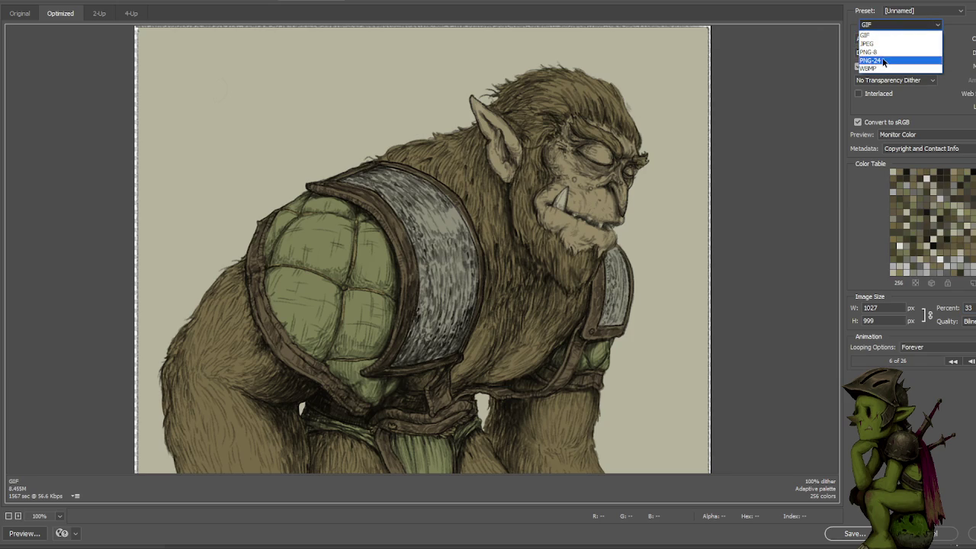
click(885, 60)
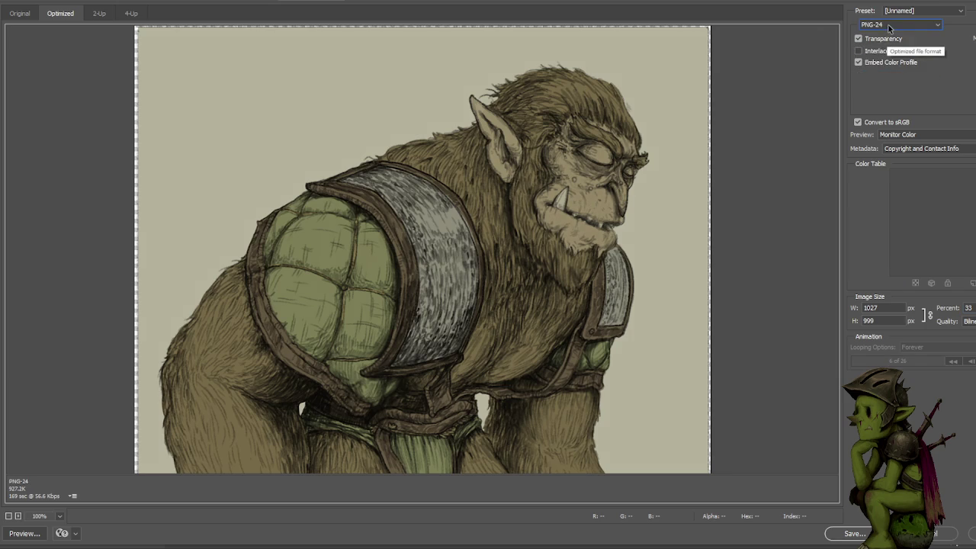
click(887, 27)
click(888, 52)
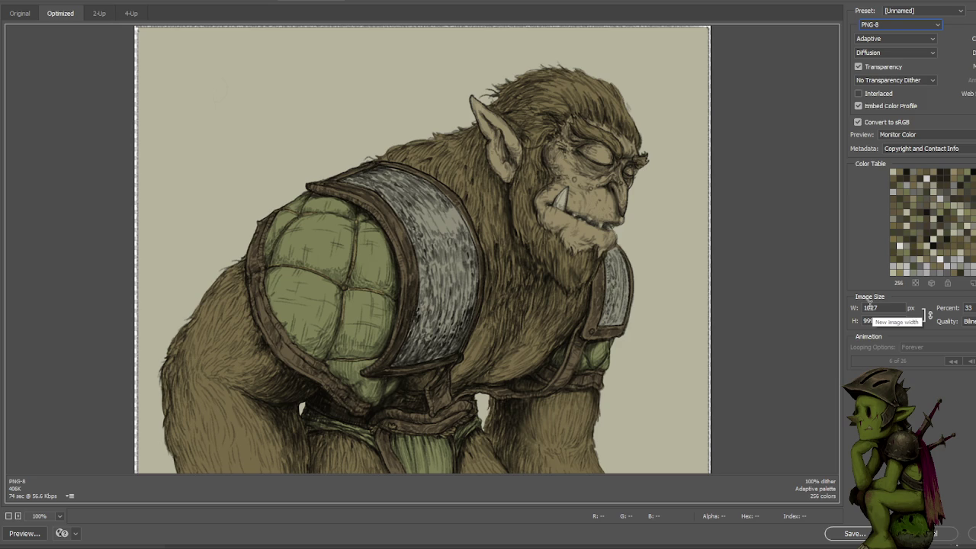
Save the optimized image, editing the file name to BugbearSpeakBlink.png.
click(859, 533)
scroll(134, 126, down, 5)
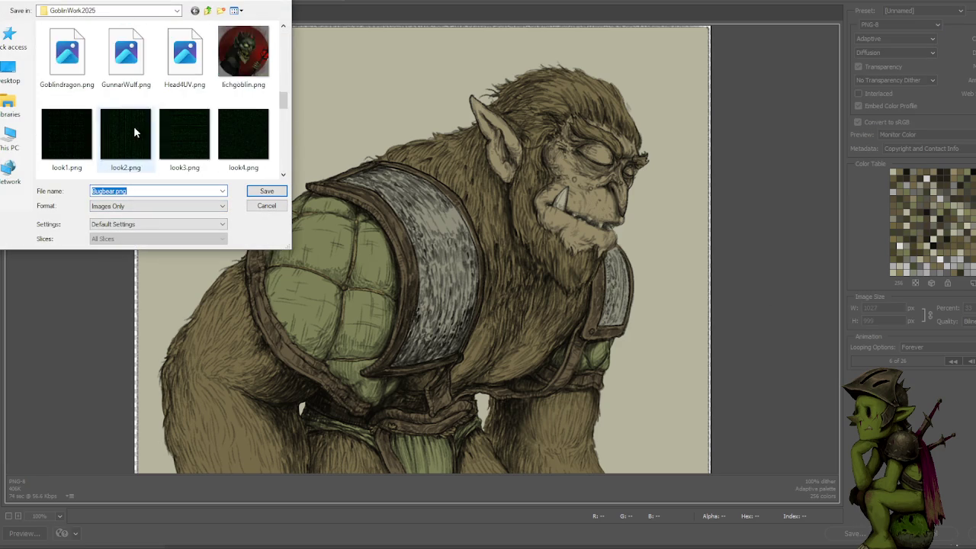
scroll(138, 120, up, 3)
scroll(137, 120, down, 1)
scroll(138, 120, down, 2)
click(243, 141)
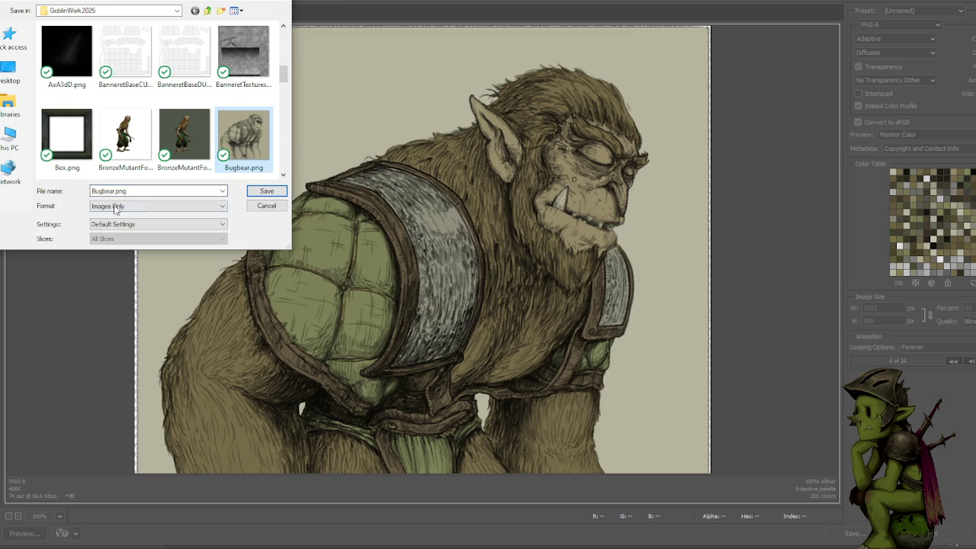
scroll(115, 171, down, 1)
click(84, 156)
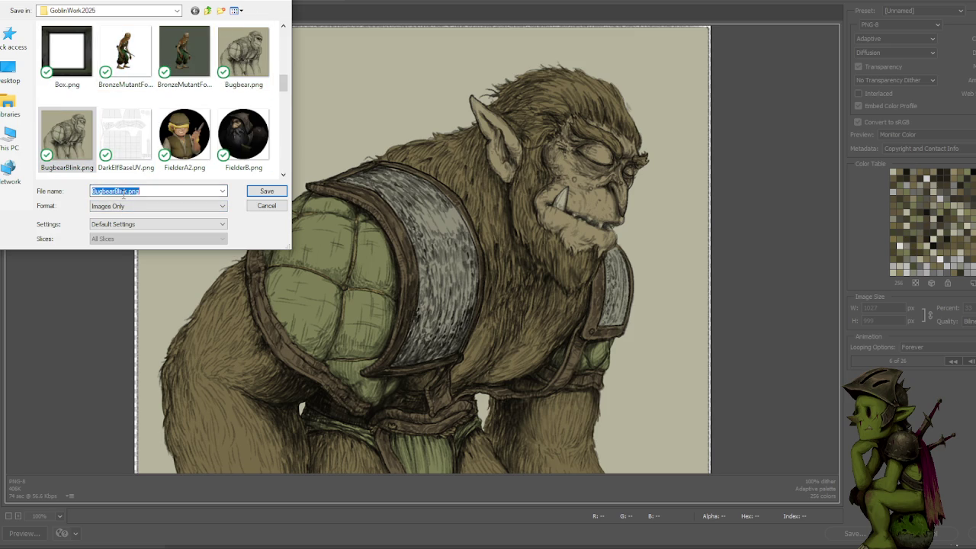
scroll(130, 135, down, 1)
click(116, 191)
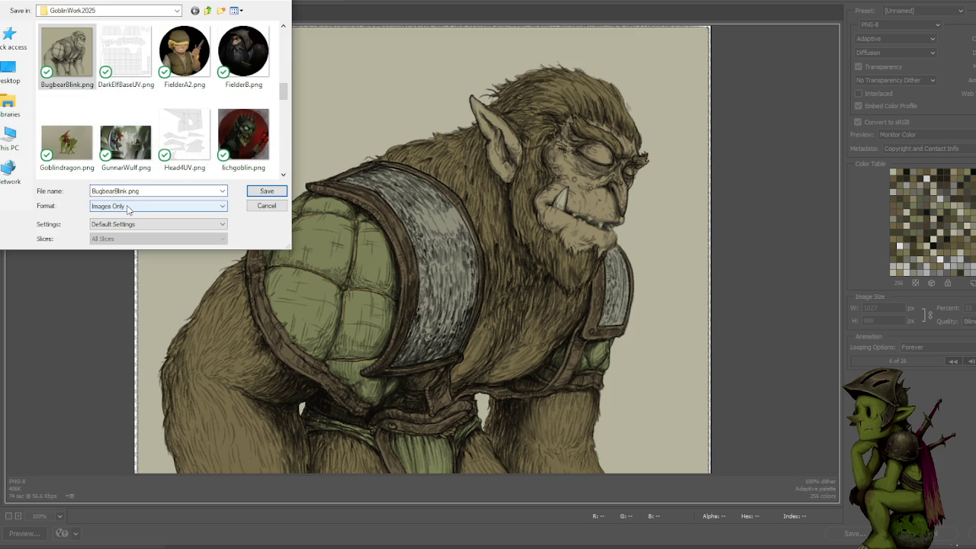
key(BackSpace)
key(BackSpace)
text(kBlink)
Save the PNG, then hide and reshow a frame layer to compare the look.
click(266, 192)
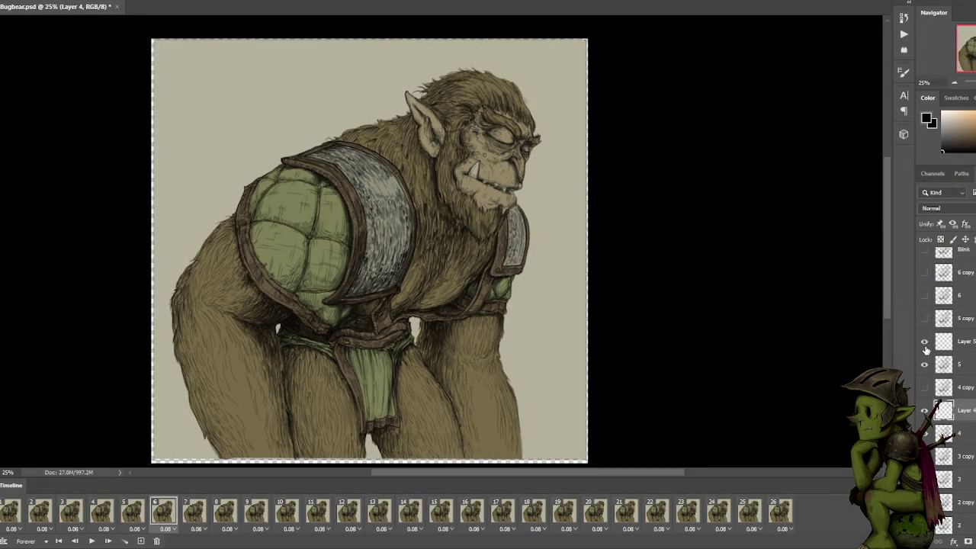
scroll(926, 347, up, 5)
scroll(925, 349, up, 5)
scroll(924, 353, up, 3)
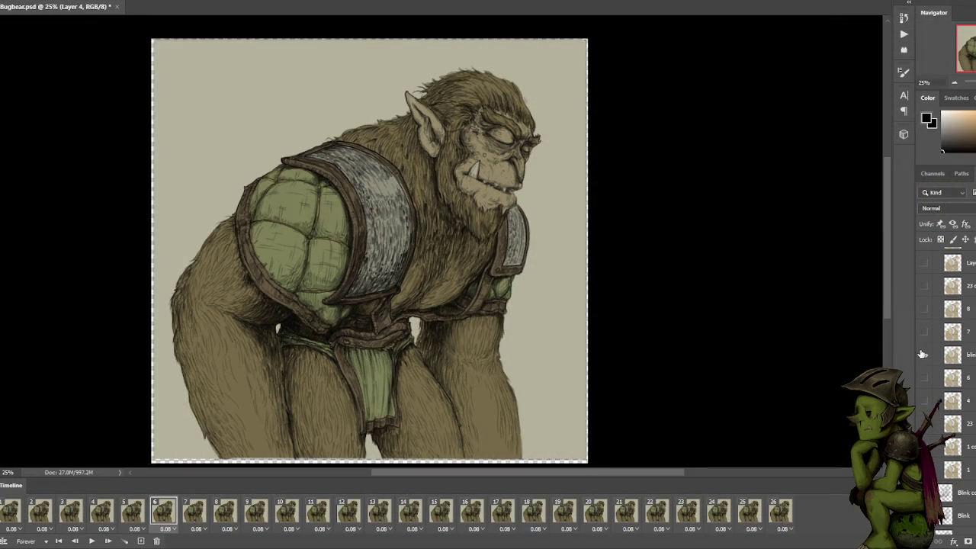
click(924, 356)
click(924, 356)
Return the animation to frame 1 and hide the blink layer.
scroll(926, 357, down, 5)
scroll(930, 366, down, 3)
scroll(937, 375, down, 5)
scroll(943, 385, down, 5)
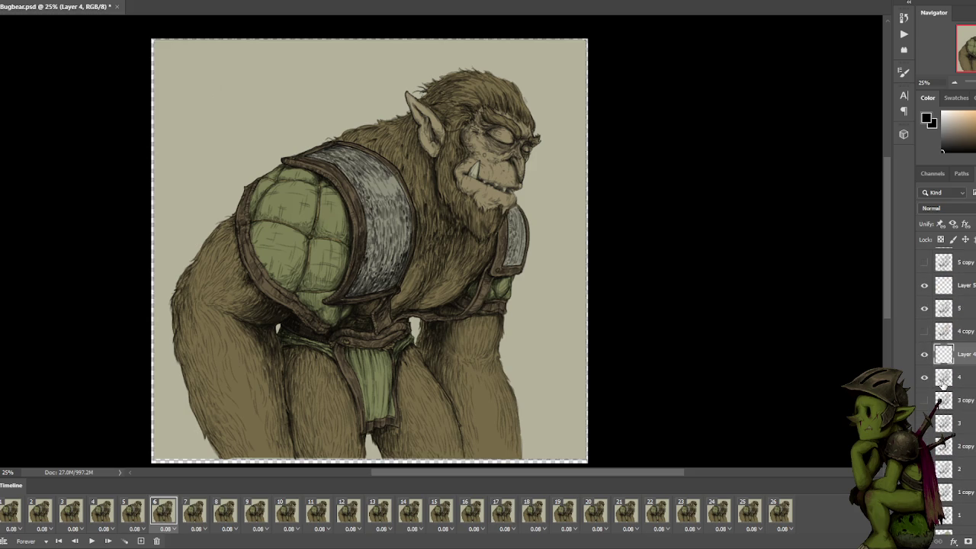
click(15, 510)
scroll(953, 469, up, 3)
scroll(970, 461, up, 3)
scroll(961, 435, up, 3)
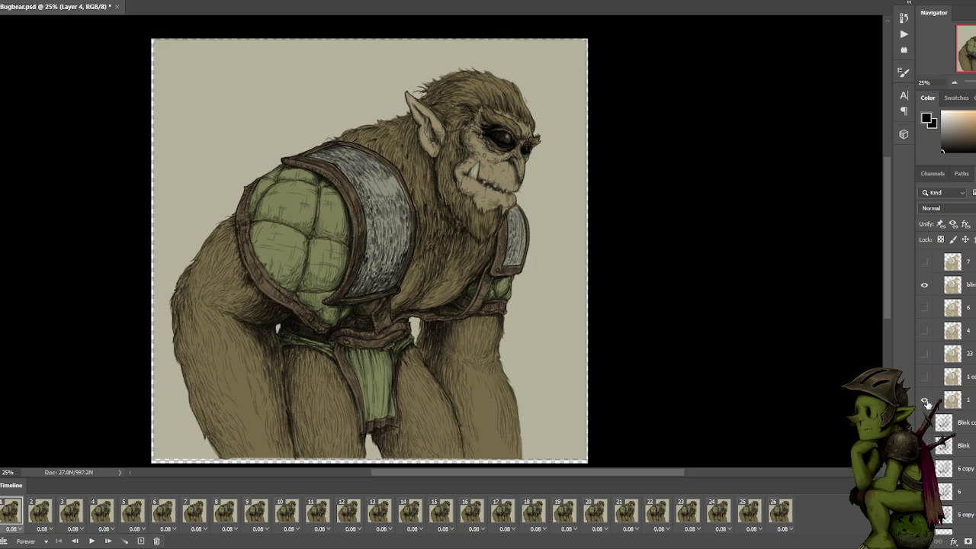
click(925, 285)
Hide Layer 5, then try painting and hit the hidden-layer alert.
scroll(946, 359, up, 1)
scroll(952, 343, up, 1)
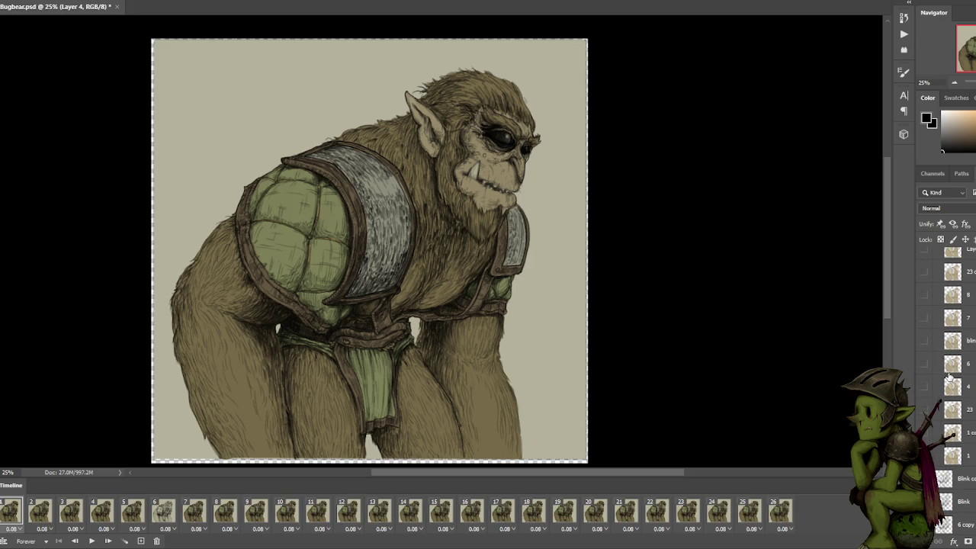
scroll(934, 378, down, 2)
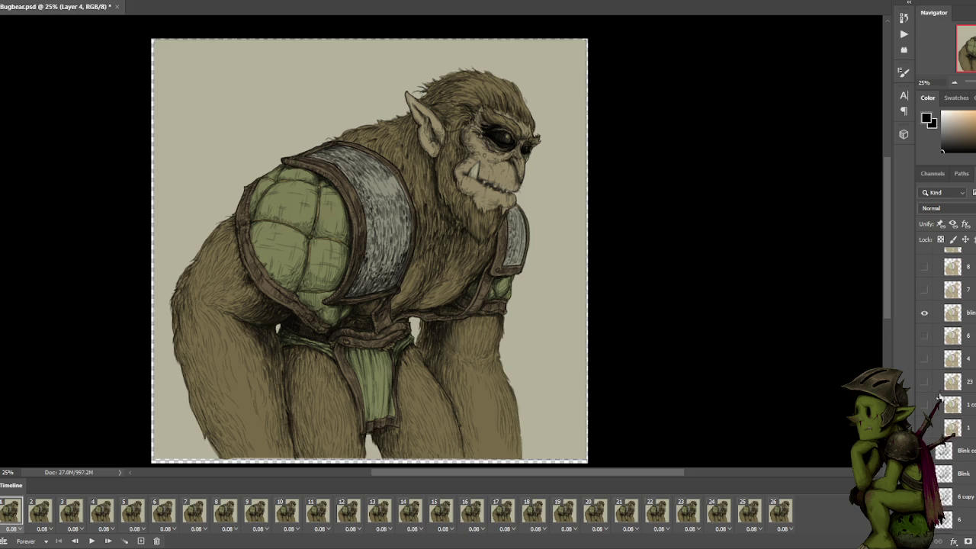
scroll(951, 432, down, 3)
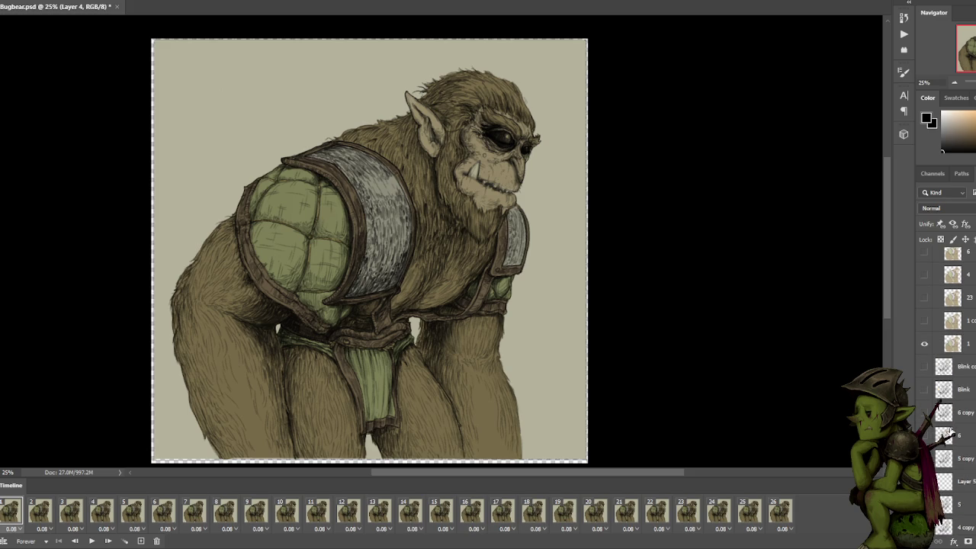
scroll(951, 435, down, 5)
click(926, 370)
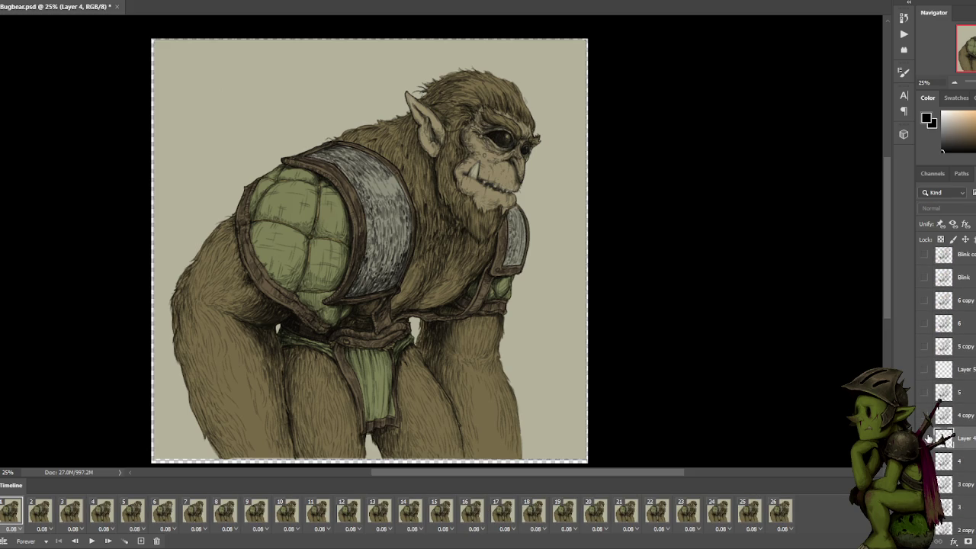
scroll(928, 441, down, 5)
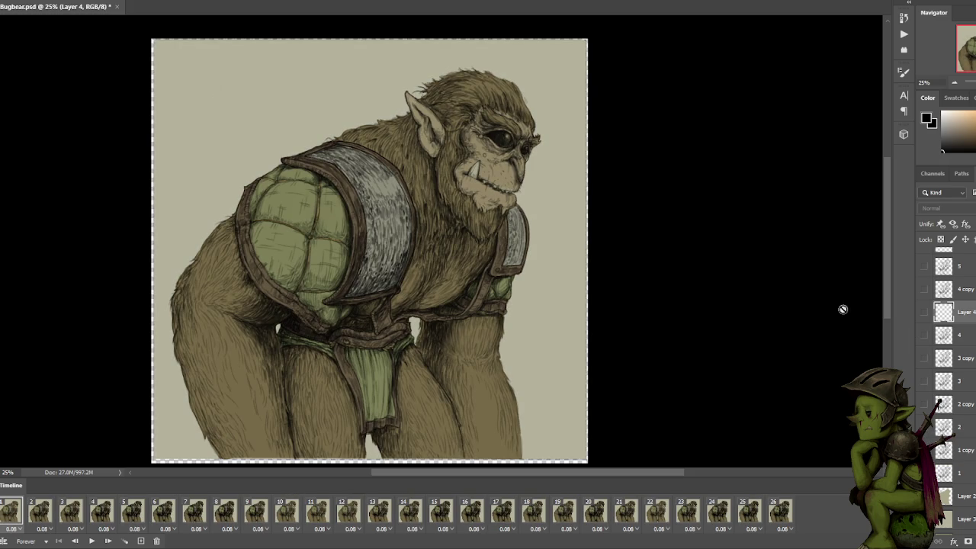
click(674, 194)
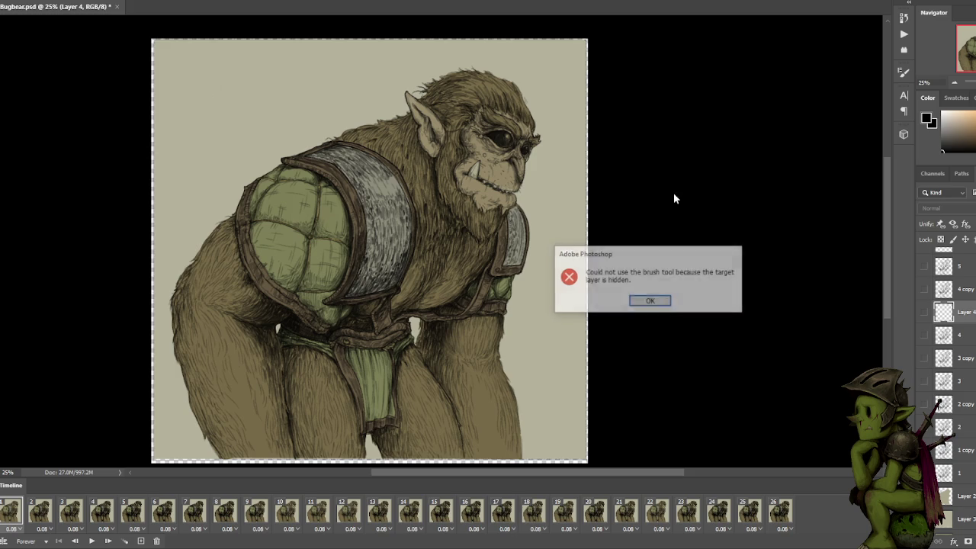
Dismiss the hidden-layer alert, select the Blink layer, and zoom to 100% on the head.
click(662, 300)
scroll(956, 372, up, 5)
click(965, 418)
key(ctrl+plus)
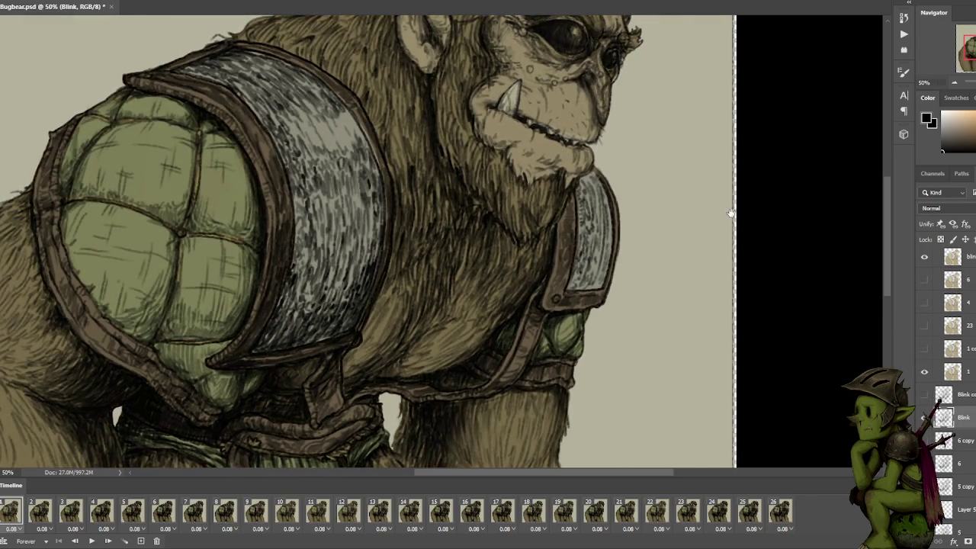
drag(722, 197, 660, 403)
key(ctrl+plus)
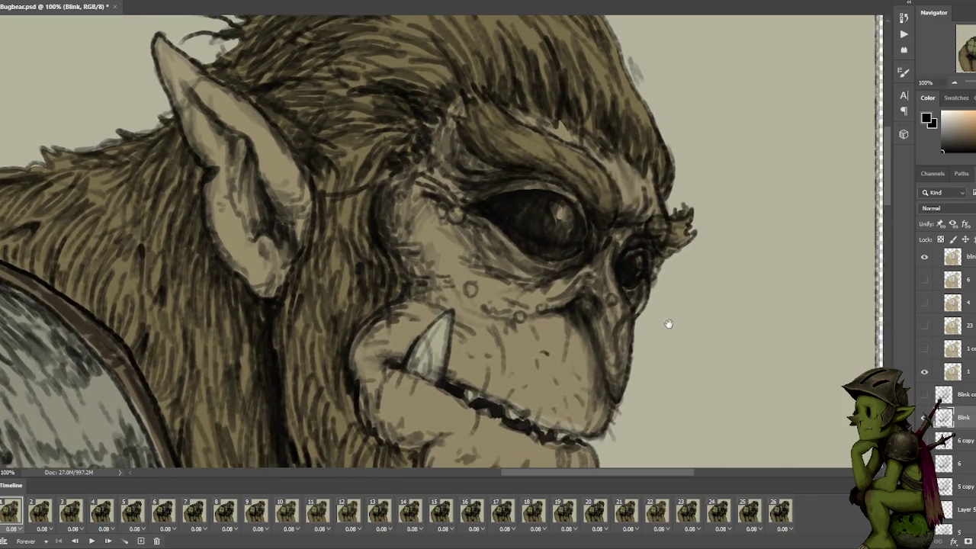
drag(668, 323, 663, 297)
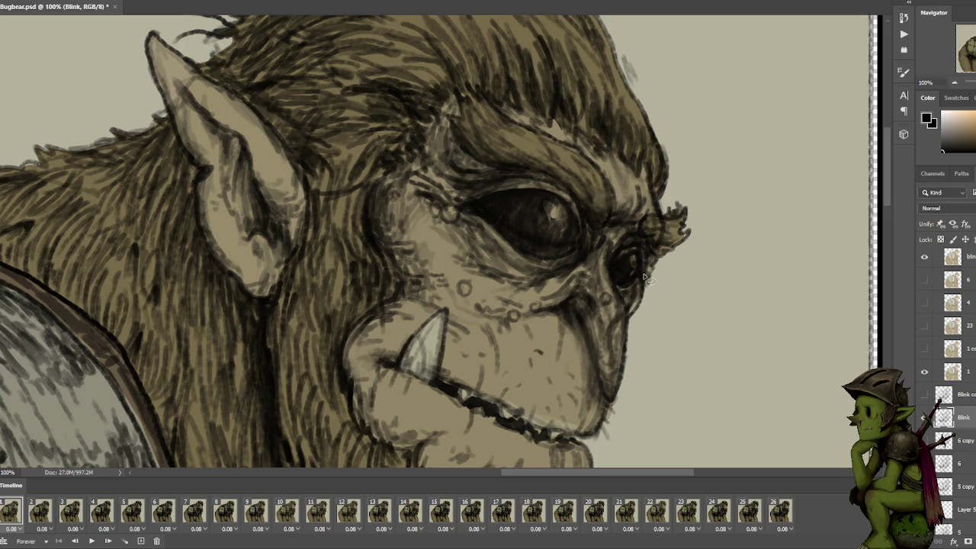
Lasso around the small right eye, then add the large eye to the selection.
mouse_move(644, 282)
mouse_down()
mouse_move(649, 257)
mouse_move(626, 296)
mouse_up()
drag(626, 296, 646, 263)
mouse_move(582, 252)
mouse_down()
mouse_move(452, 213)
mouse_move(591, 231)
mouse_move(584, 261)
mouse_move(517, 286)
mouse_move(574, 264)
mouse_move(559, 297)
mouse_move(509, 280)
mouse_up()
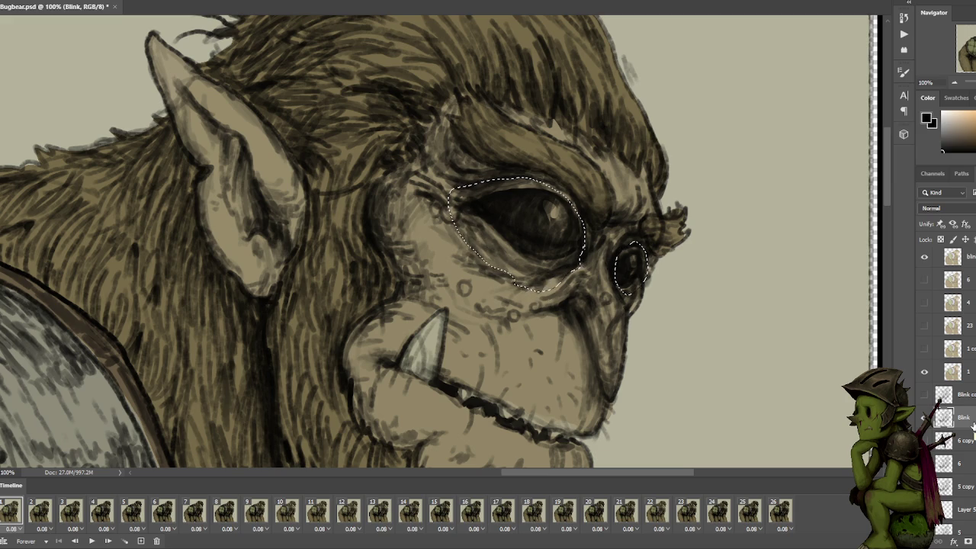
Duplicate layer 1 and lighten the copy, undoing an accidental extra duplicate.
click(924, 417)
scroll(938, 427, down, 5)
click(963, 454)
drag(962, 454, 954, 541)
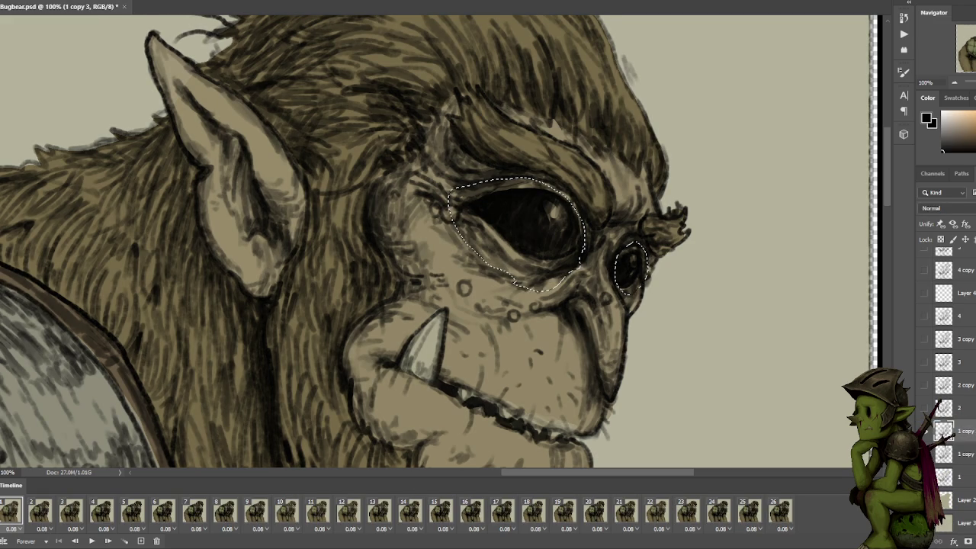
key(5)
drag(945, 432, 955, 541)
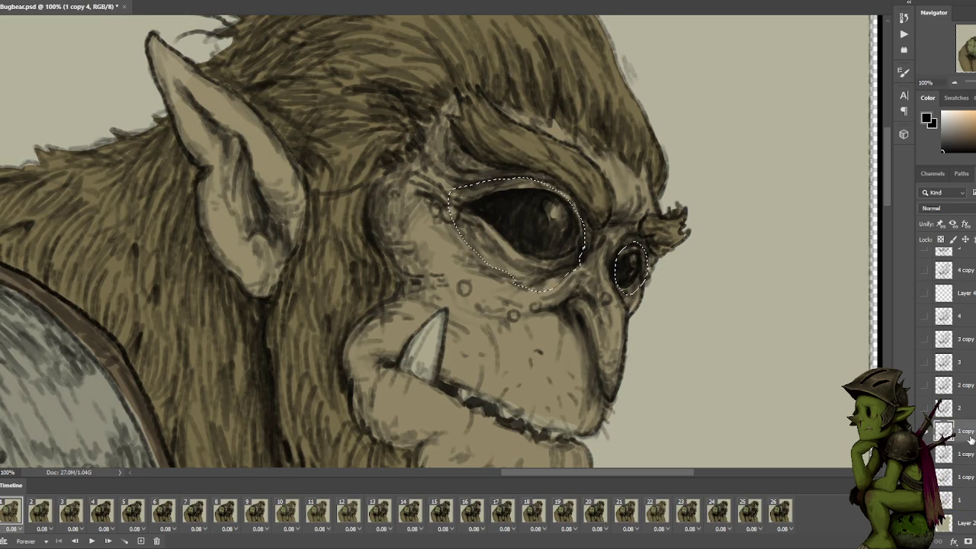
key(ctrl+z)
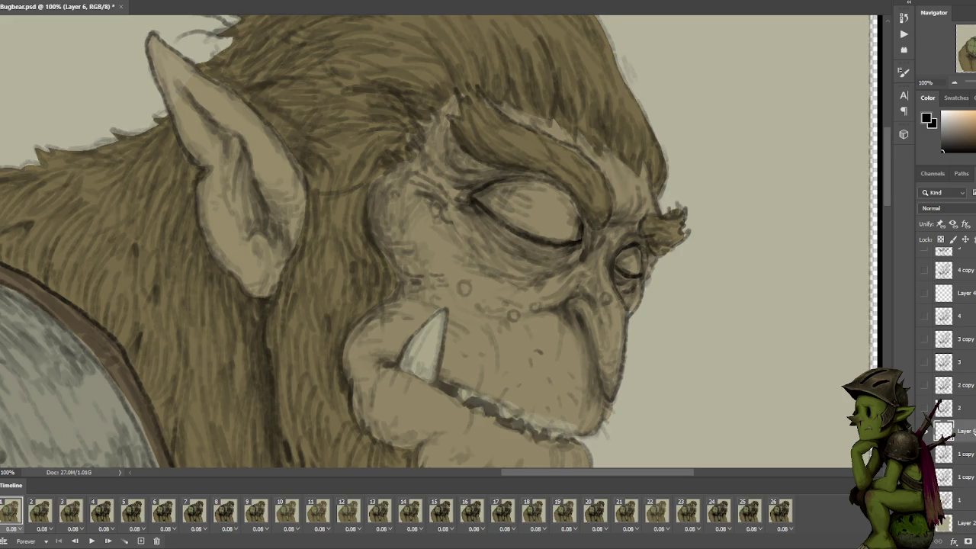
Merge the closed-eye layer down into the copy and duplicate it as a new blink layer.
right_click(946, 431)
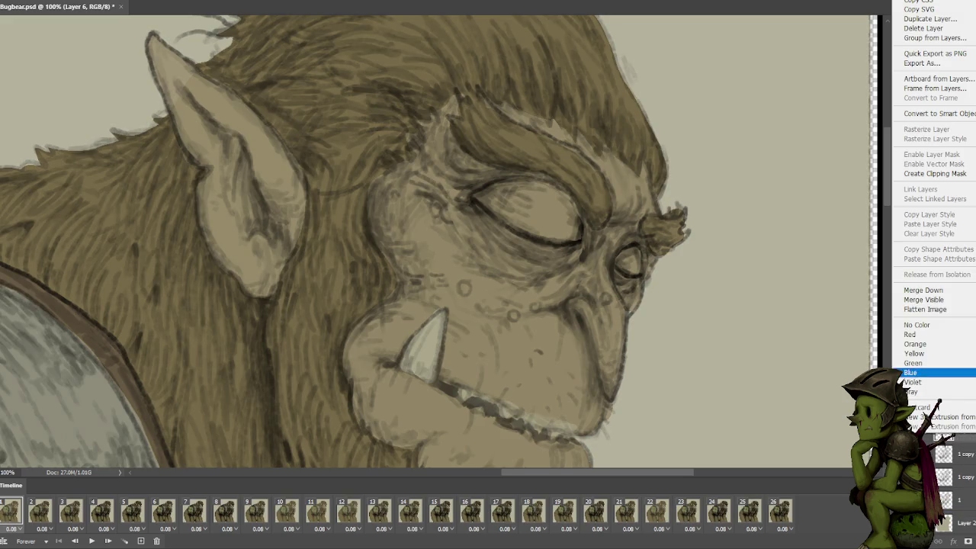
click(924, 290)
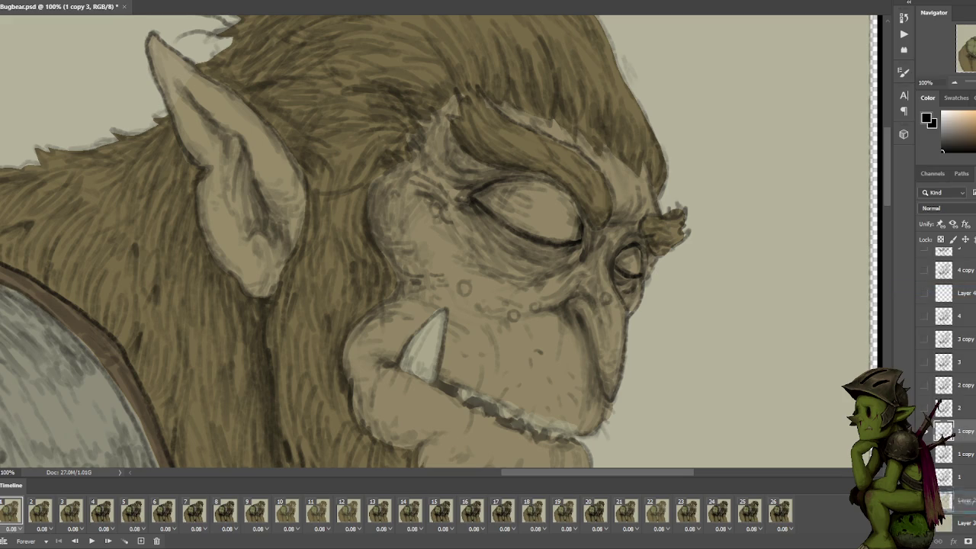
key(ctrl+j)
key(ctrl+minus)
key(ctrl+minus)
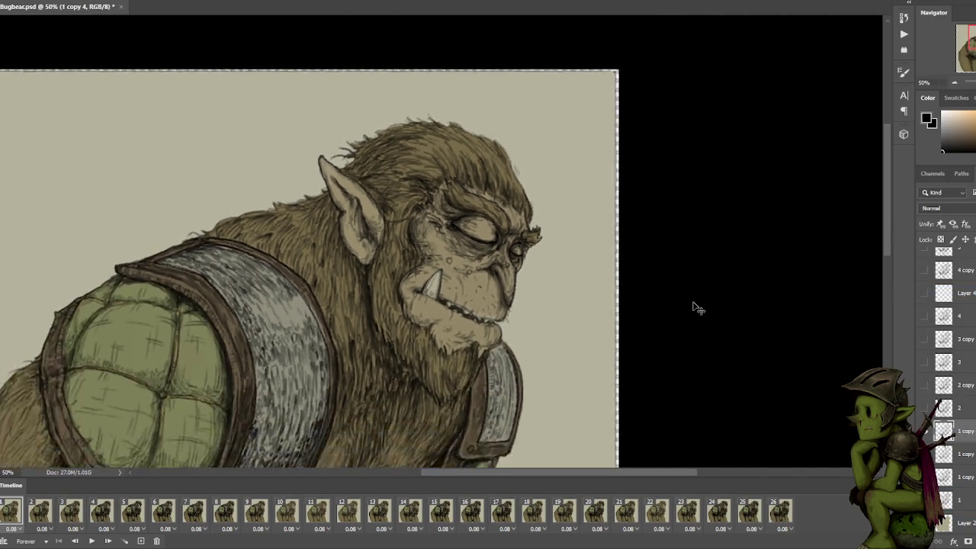
key(ctrl+plus)
scroll(943, 412, up, 5)
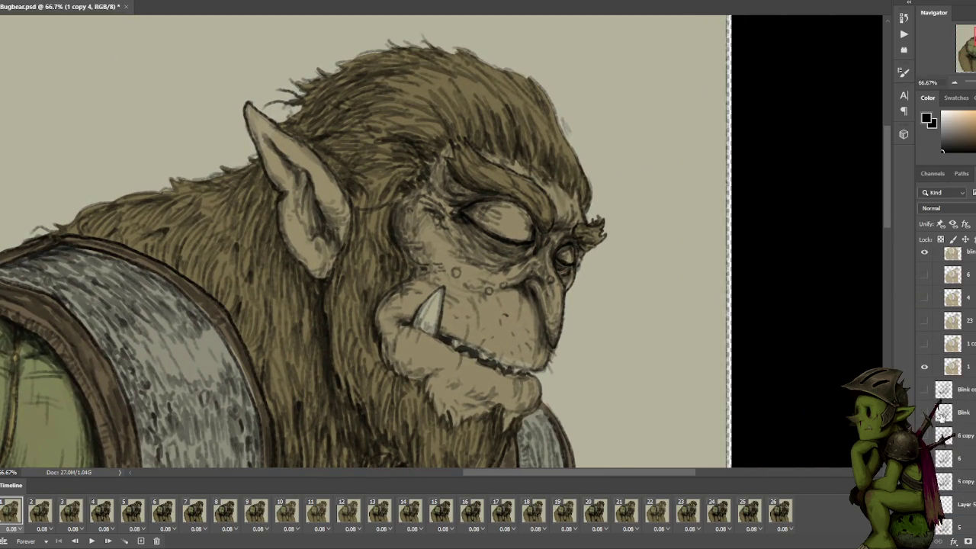
scroll(943, 412, up, 3)
click(928, 326)
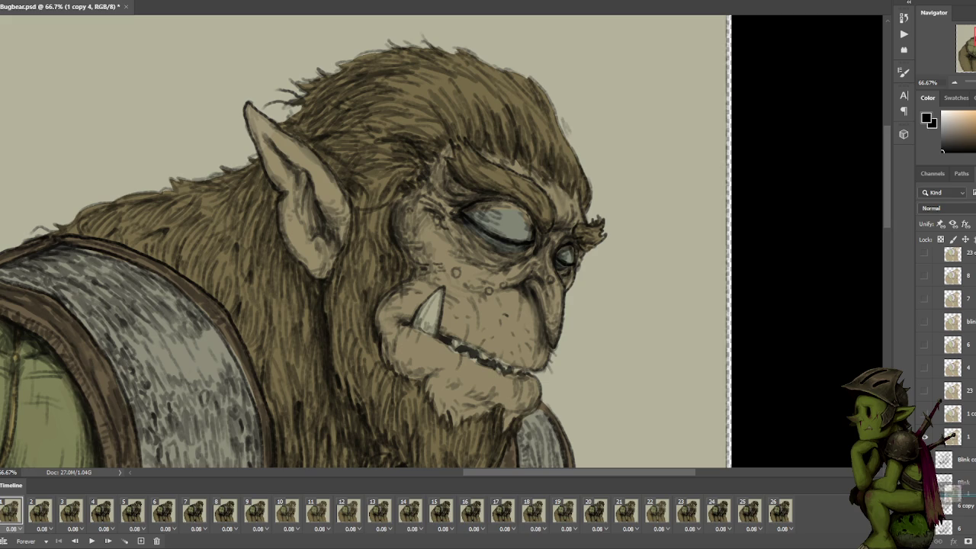
key(ctrl+j)
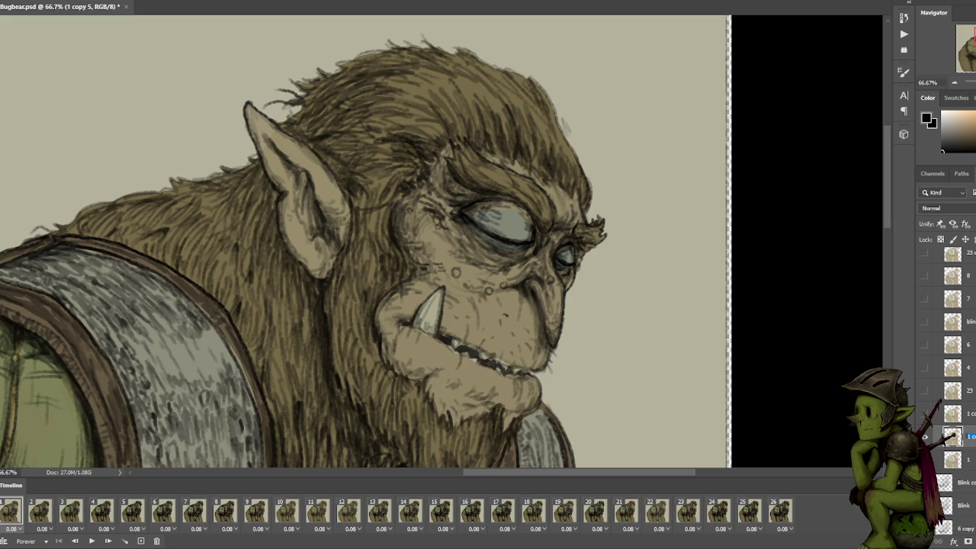
key(Return)
Set Group 1's blend mode to Multiply.
scroll(968, 274, up, 1)
scroll(973, 276, up, 1)
click(967, 259)
click(942, 208)
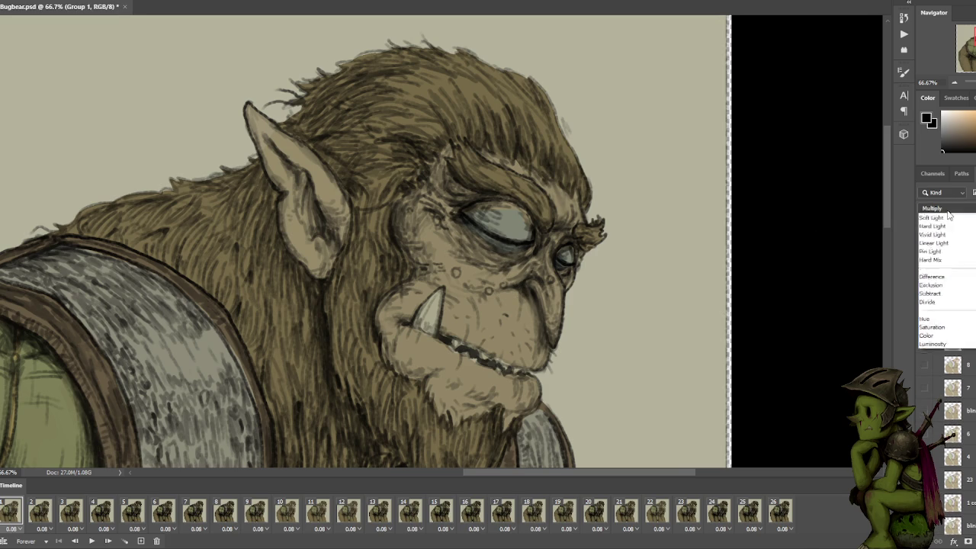
click(946, 219)
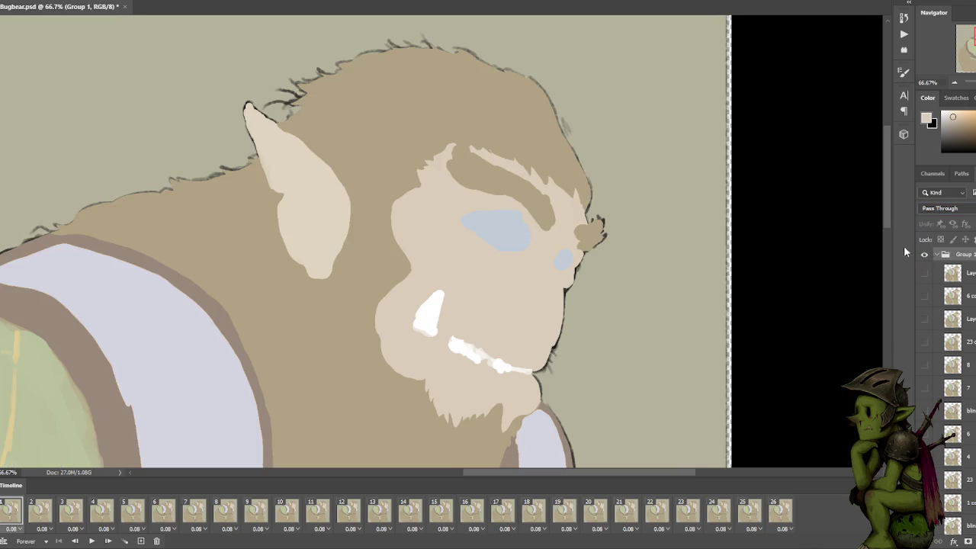
click(945, 212)
click(942, 243)
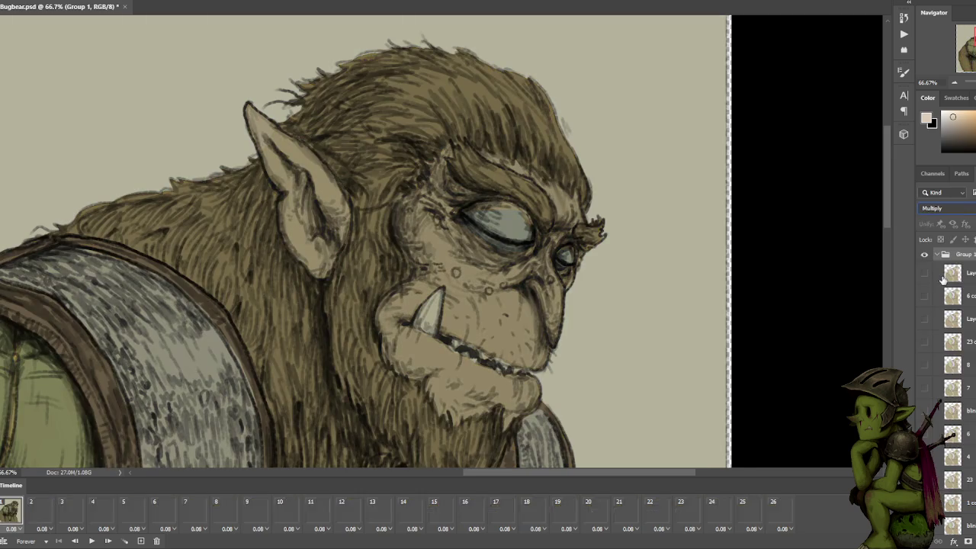
scroll(946, 458, down, 2)
On the blink layer, paint the bugbear's left eye closed.
click(953, 470)
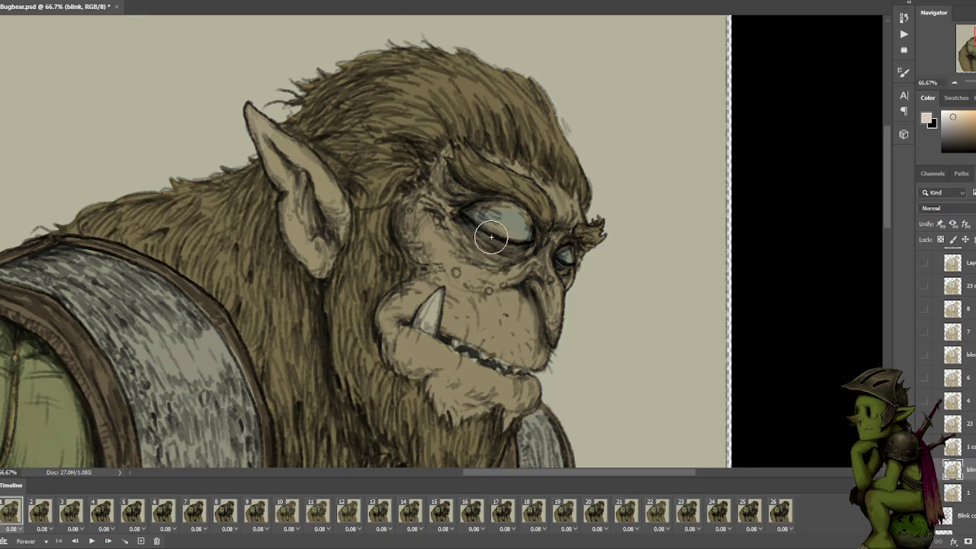
drag(513, 225, 519, 239)
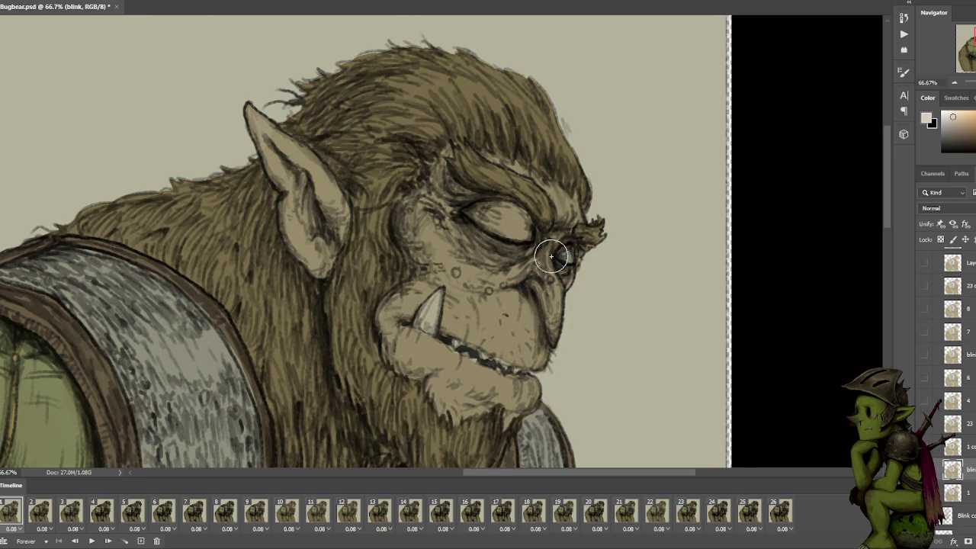
mouse_move(547, 269)
mouse_down()
mouse_move(489, 304)
mouse_move(472, 302)
mouse_up()
Zoom out to see the whole bugbear, reselect the eye area, and start Save As.
key(ctrl+plus)
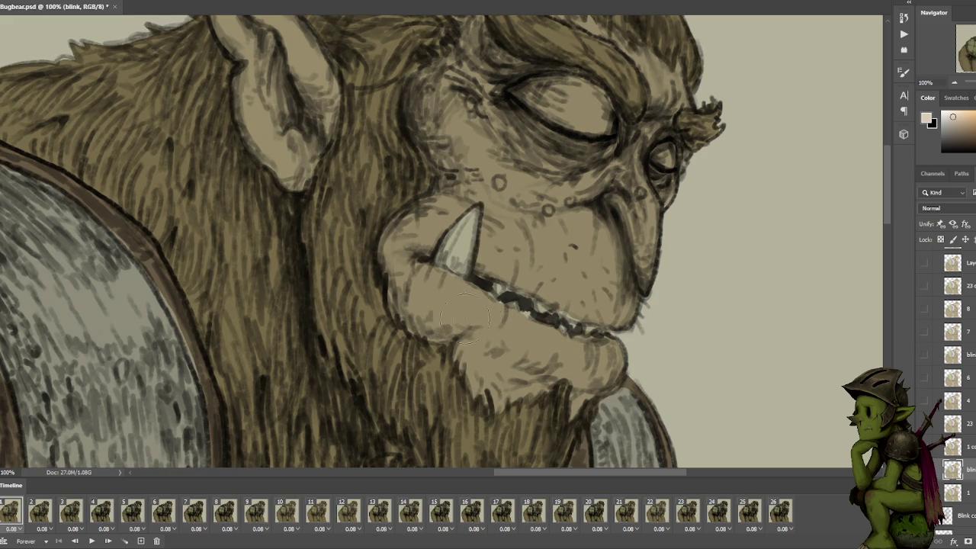
key(ctrl+minus)
key(ctrl+minus)
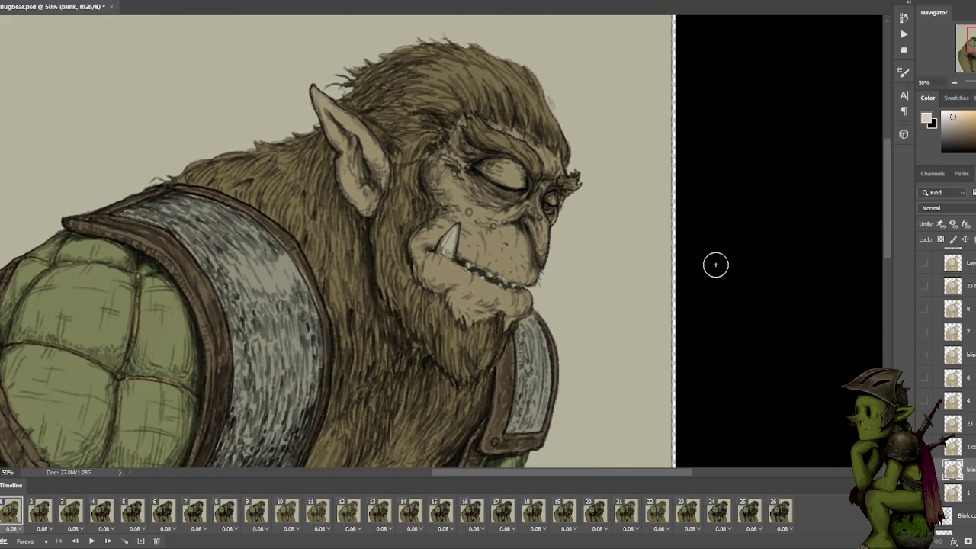
key(ctrl+minus)
key(ctrl+minus)
drag(681, 124, 690, 171)
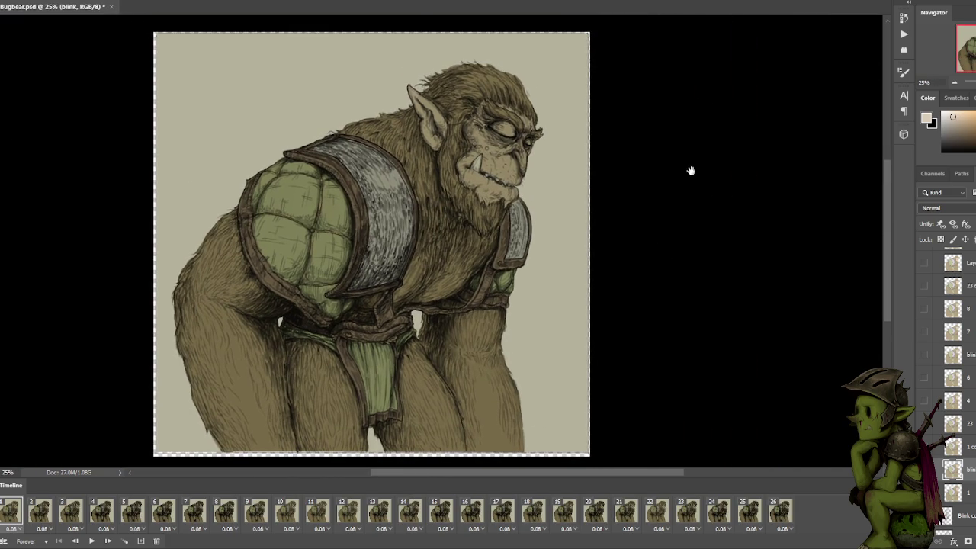
key(ctrl+shift+d)
key(ctrl+shift+s)
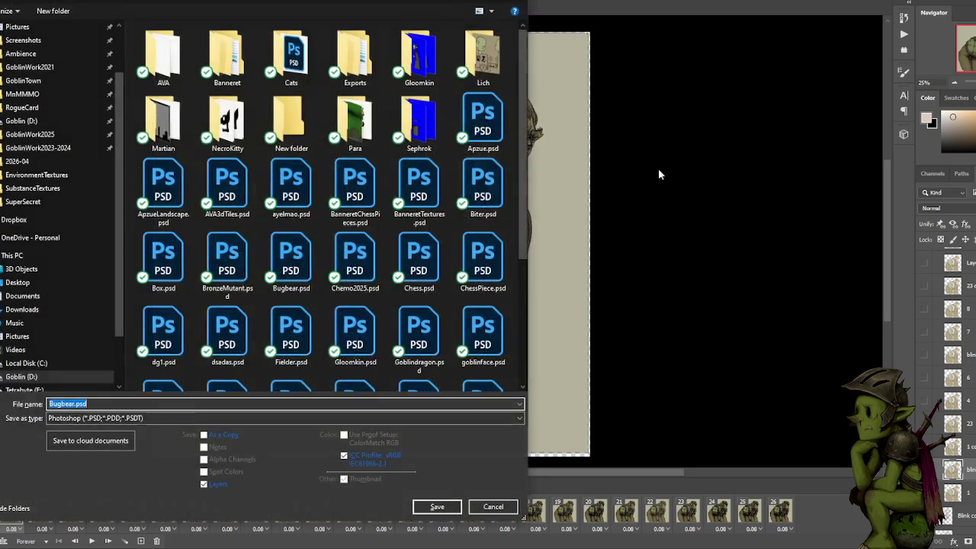
Look over the save formats, cancel the dialog, and deselect all layers.
click(114, 418)
click(605, 367)
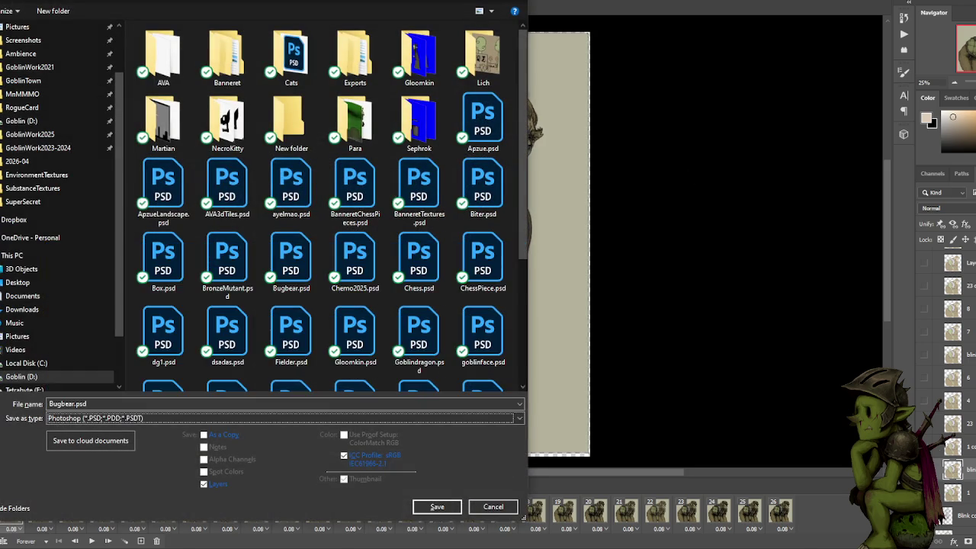
key(Return)
scroll(961, 382, down, 3)
click(967, 438)
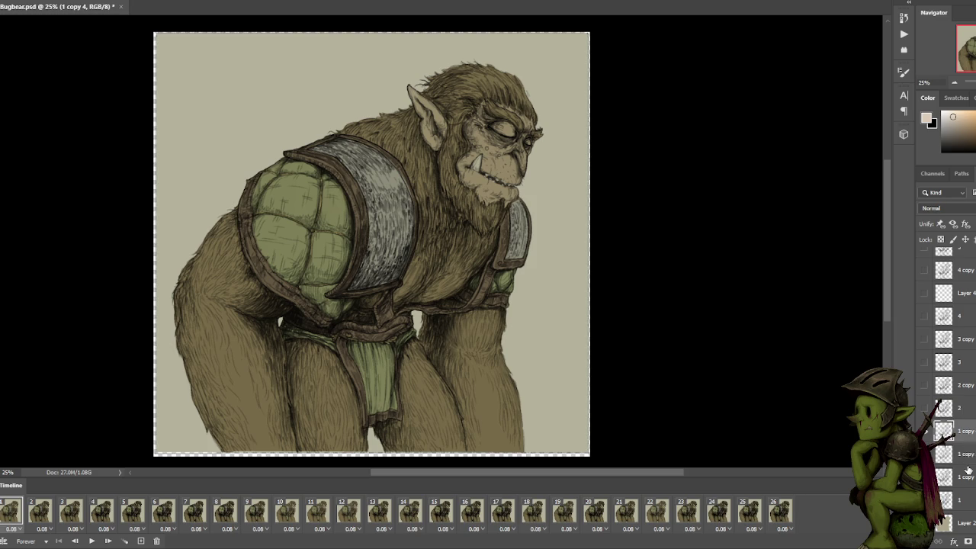
ctrl+click(968, 453)
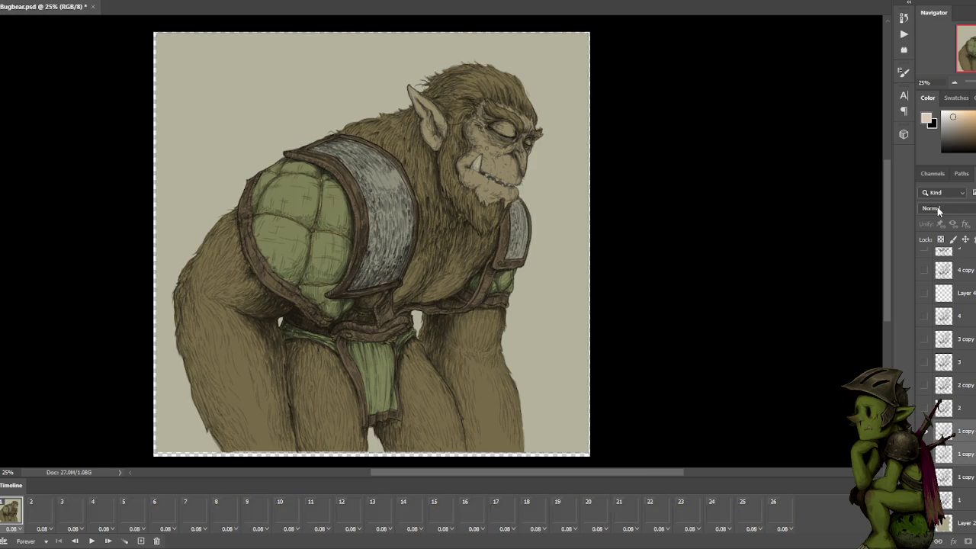
Save as PNG named BugbearBlink.png, made by removing 'Speak' from BugbearSpeakBlink.png.
key(ctrl+shift+s)
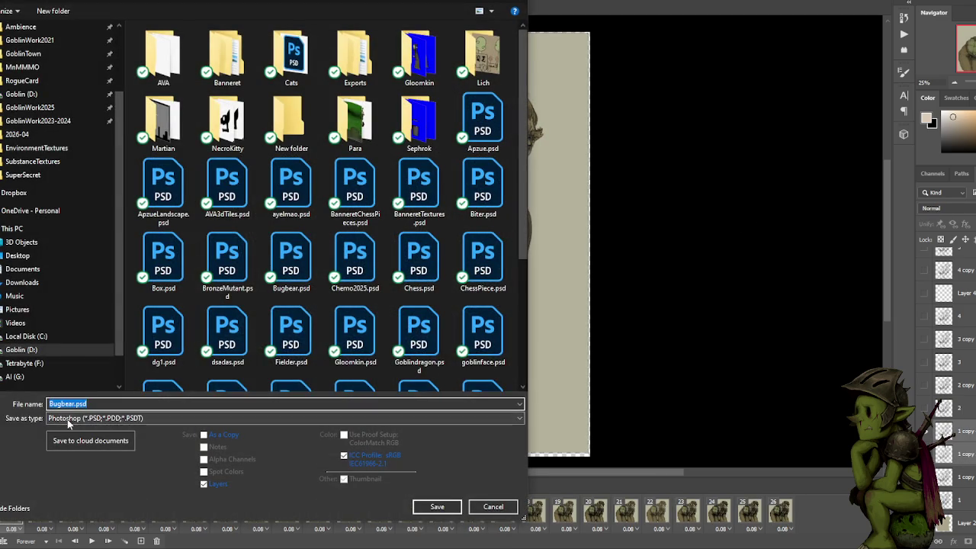
click(68, 419)
click(67, 372)
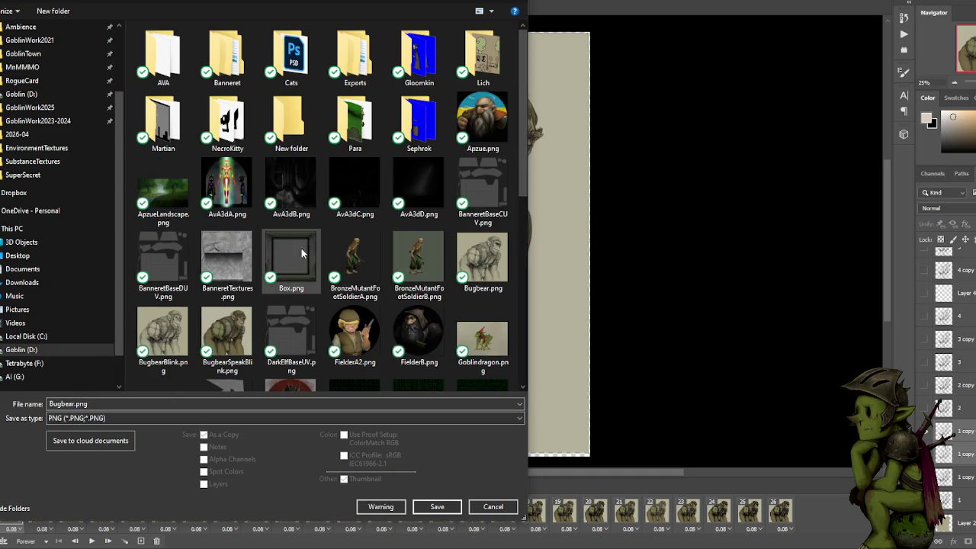
click(227, 335)
click(95, 404)
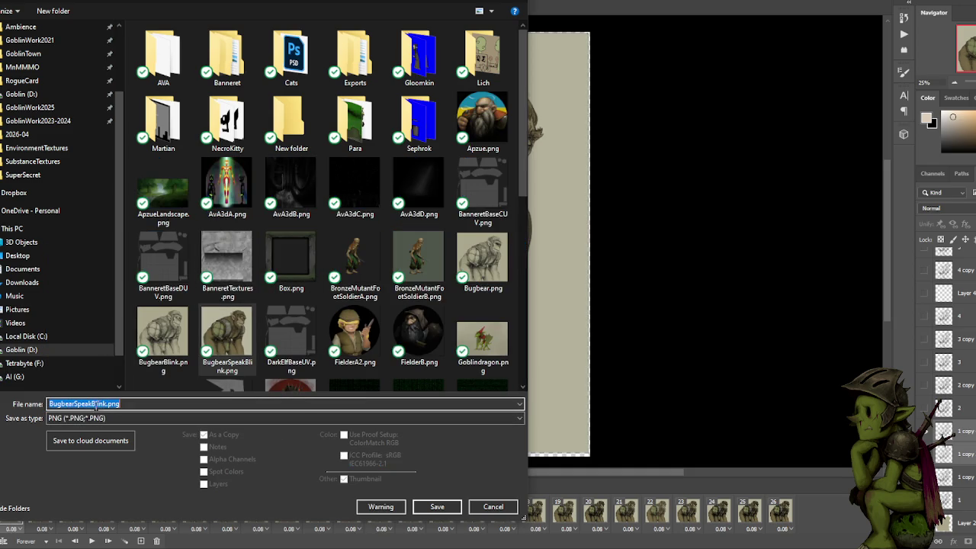
click(89, 403)
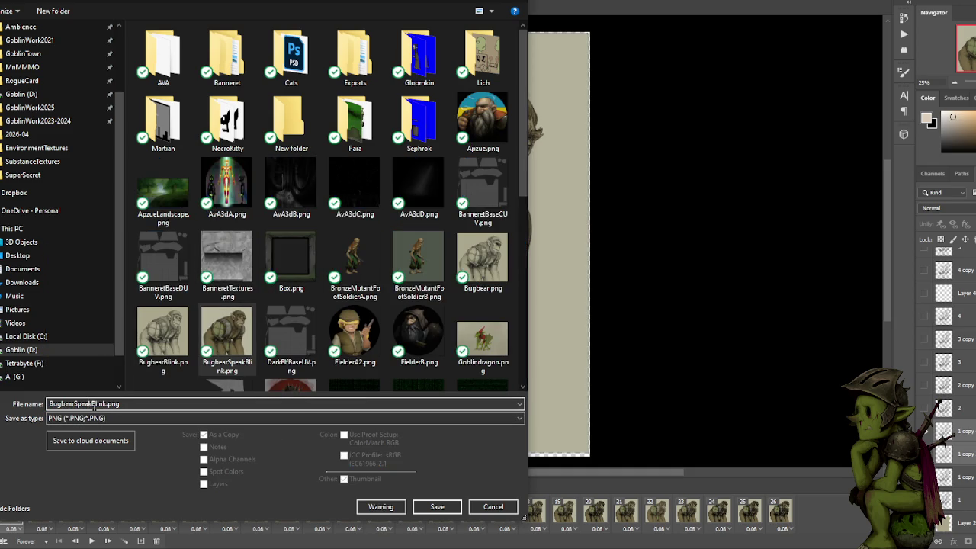
key(BackSpace)
key(BackSpace)
key(BackSpace)
key(BackSpace)
key(BackSpace)
key(Return)
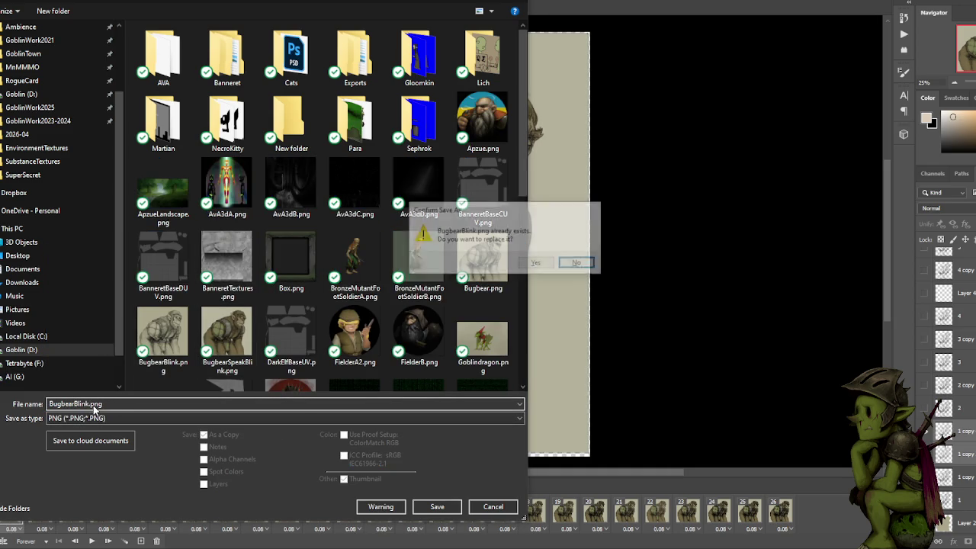
Confirm replacing the existing BugbearBlink.png and accept the PNG options.
click(536, 263)
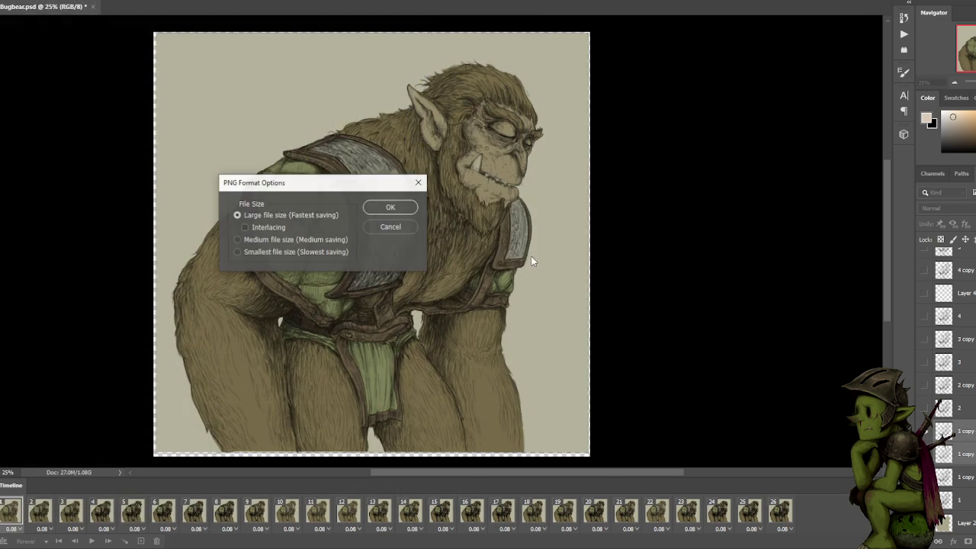
click(379, 210)
click(21, 8)
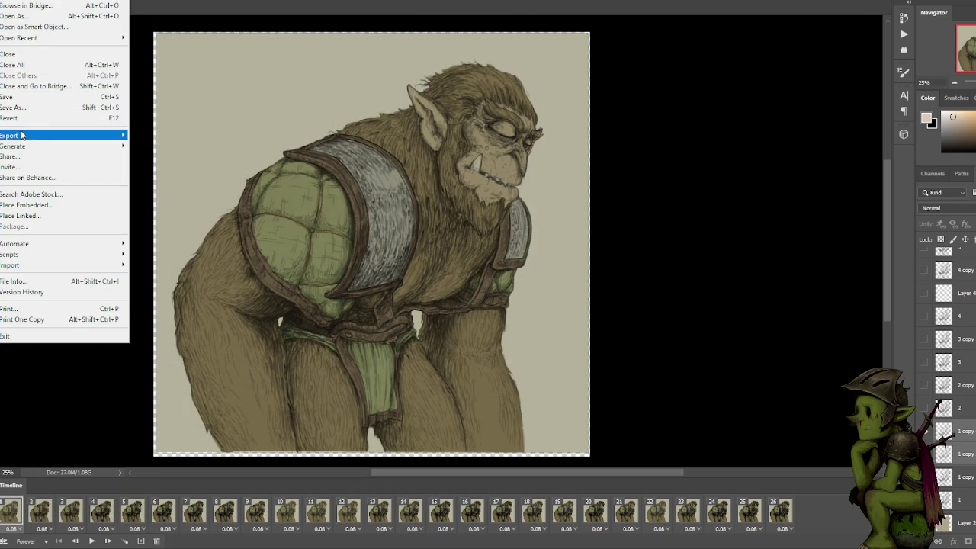
Export the closed-eye frame with Save for Web (Legacy) at 33% (1027×999) as BugbearBlink.png.
mouse_move(21, 135)
click(166, 178)
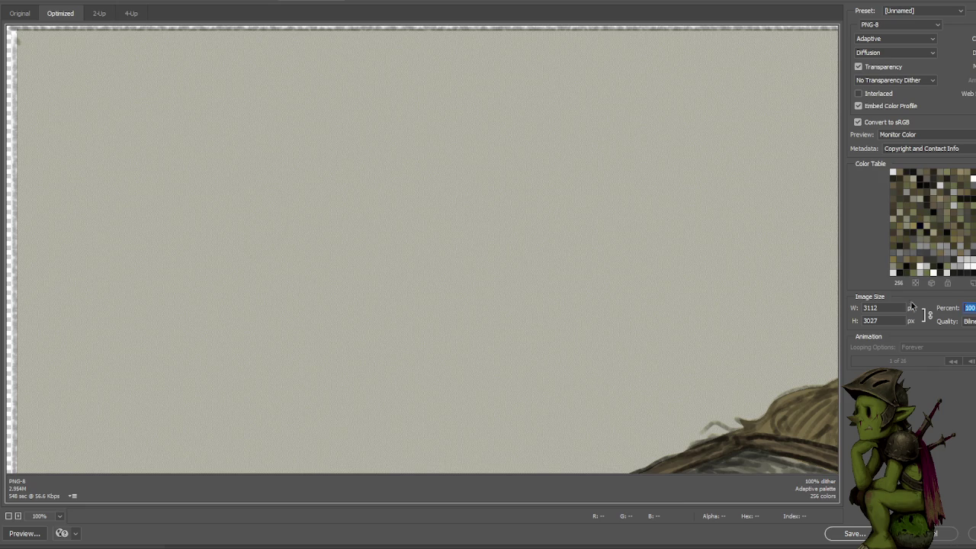
text(33)
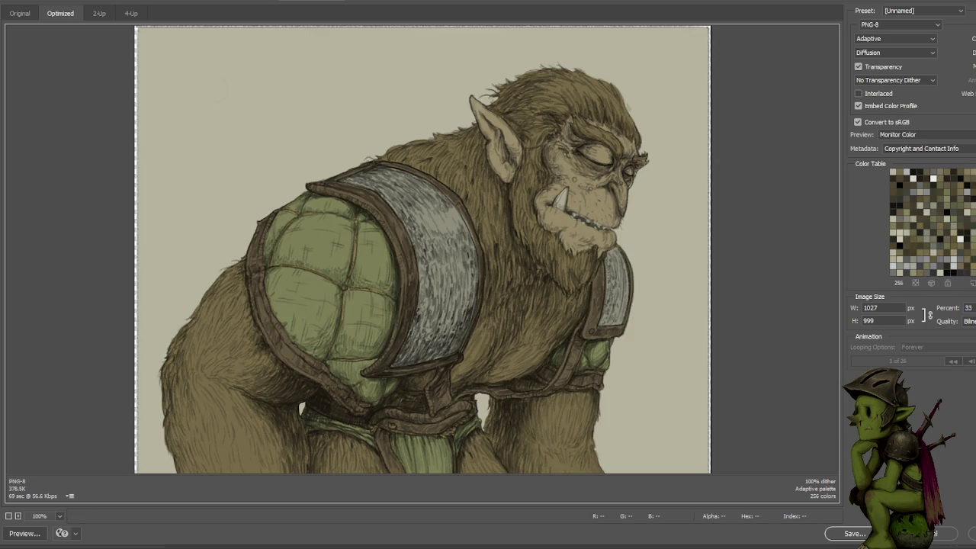
click(852, 535)
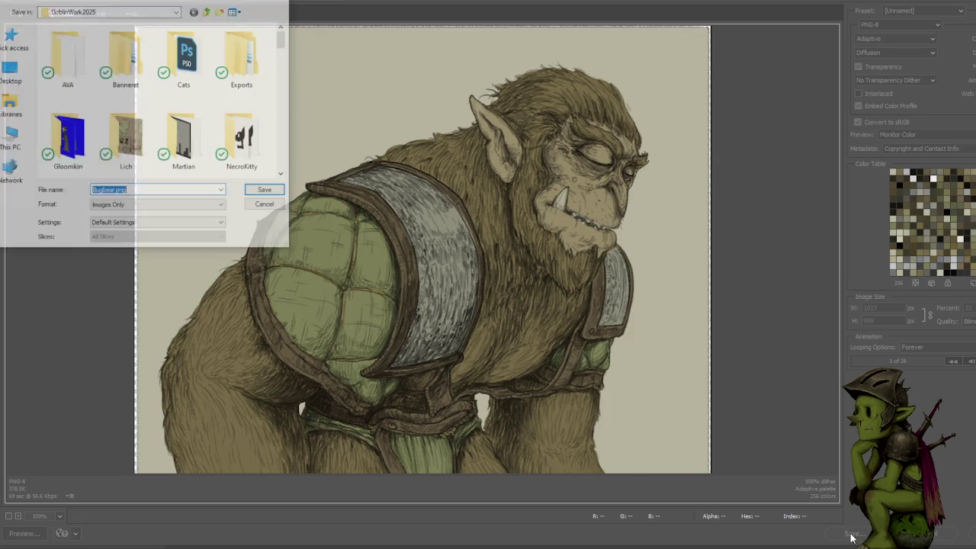
click(133, 189)
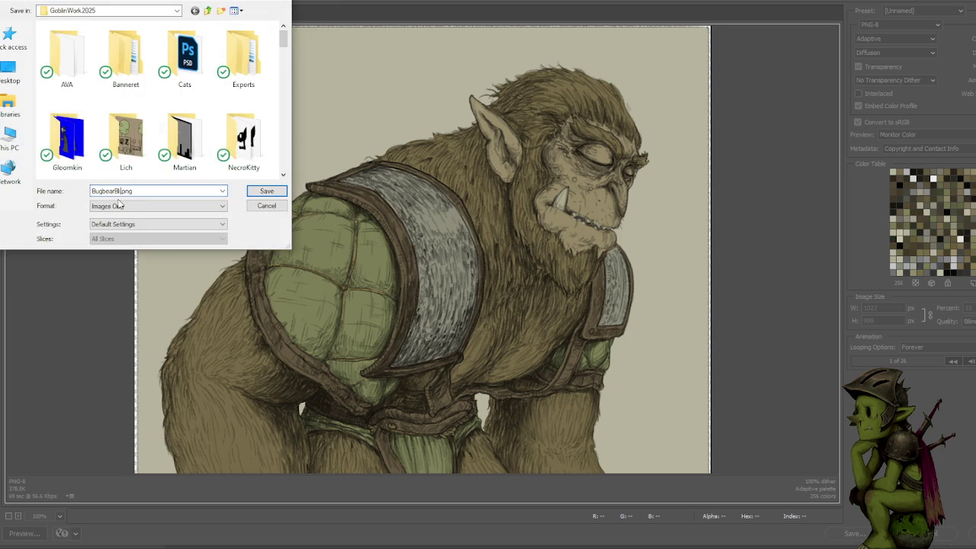
click(267, 191)
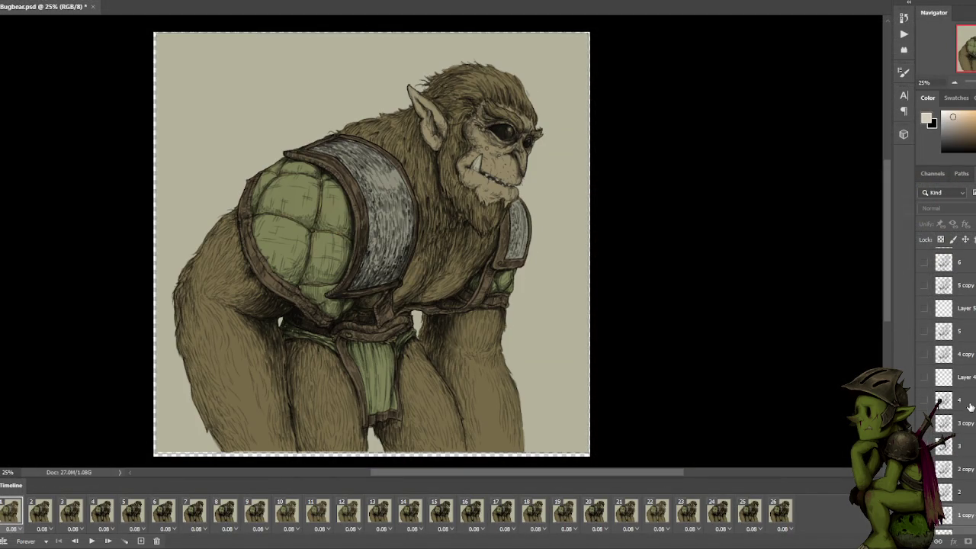
Export the open-eyed bugbear with Save for Web (Legacy) at 33% (1027×999) as Bugbear.png.
scroll(970, 406, up, 3)
scroll(821, 290, up, 2)
scroll(970, 329, up, 3)
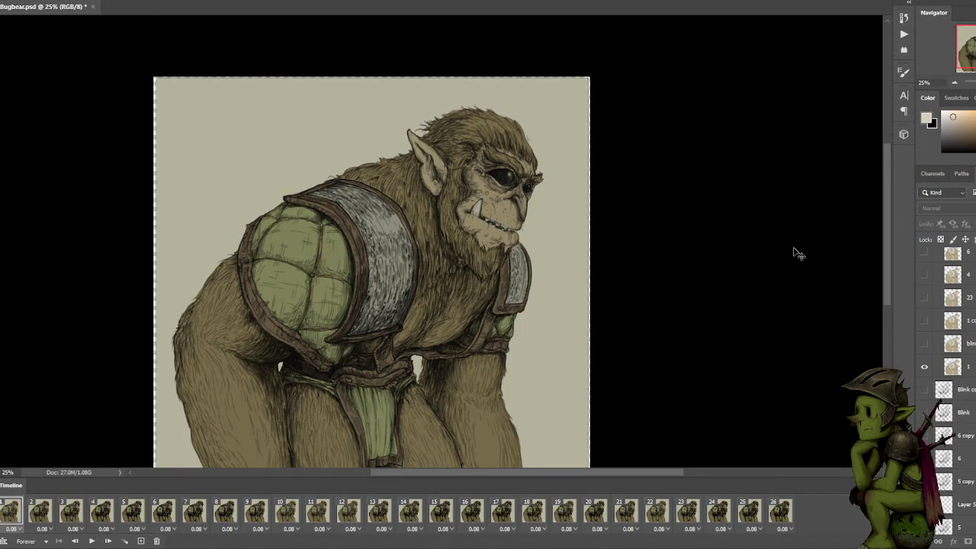
key(ctrl+shift+s)
key(Escape)
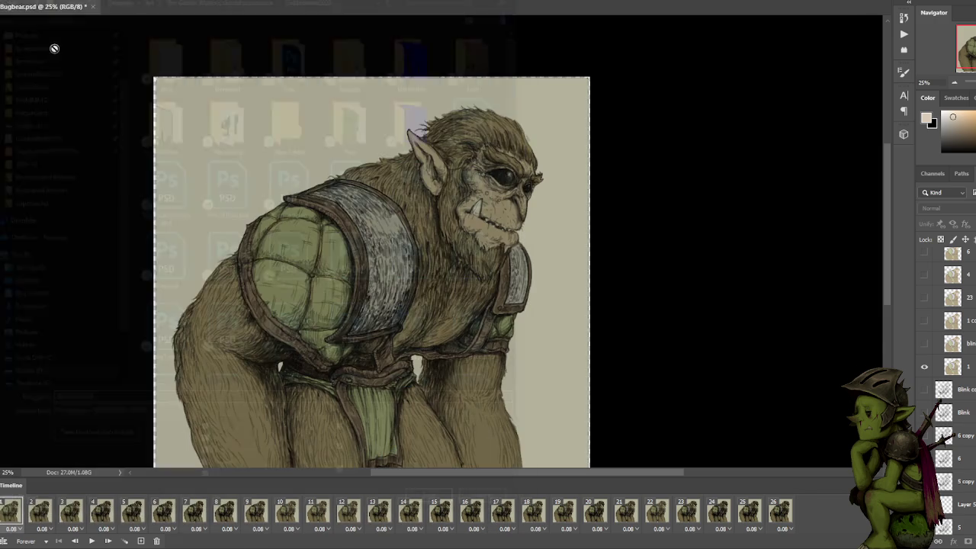
click(7, 1)
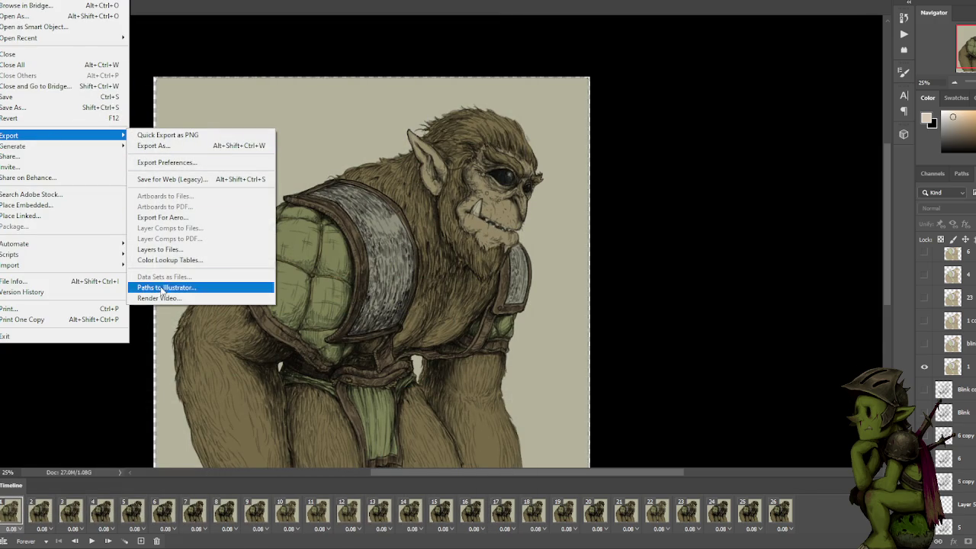
click(176, 180)
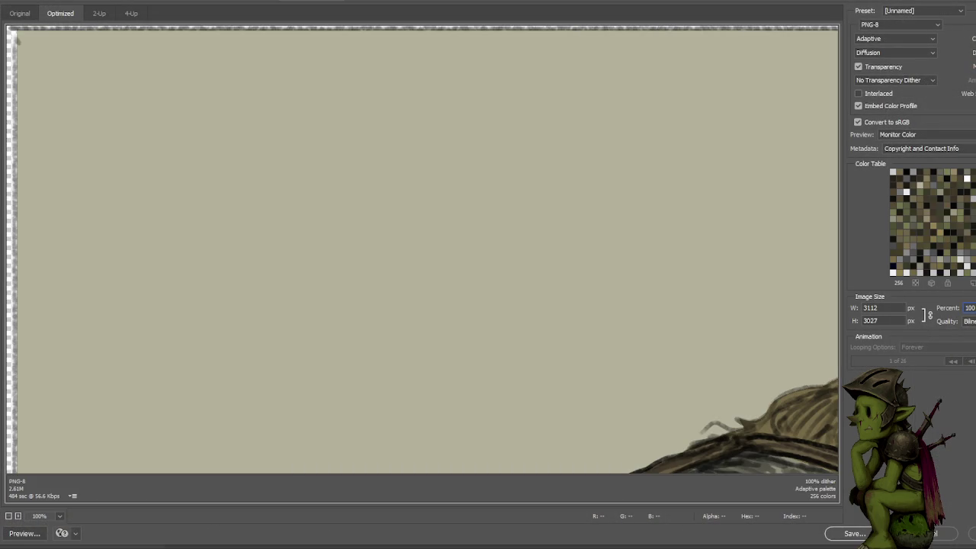
text(33)
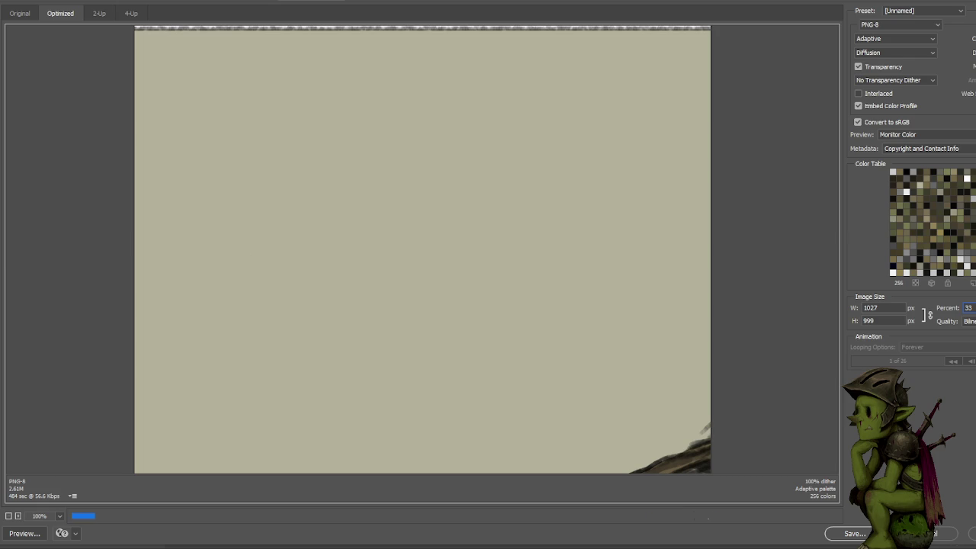
click(864, 533)
click(164, 191)
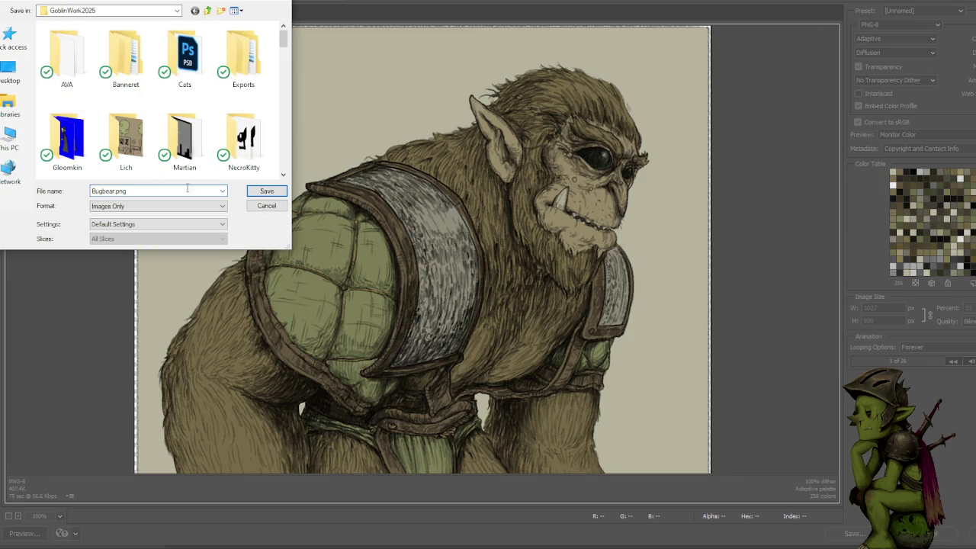
click(267, 192)
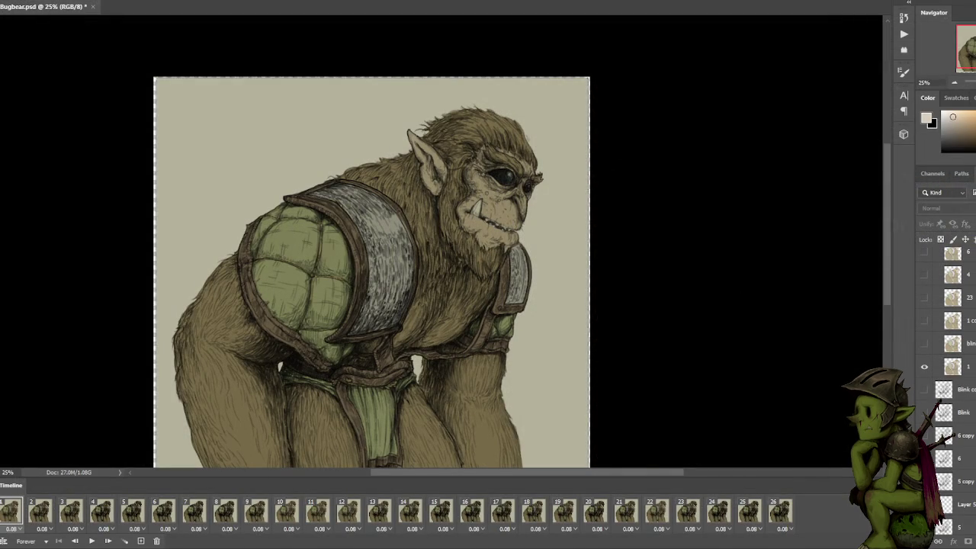
mouse_move(786, 450)
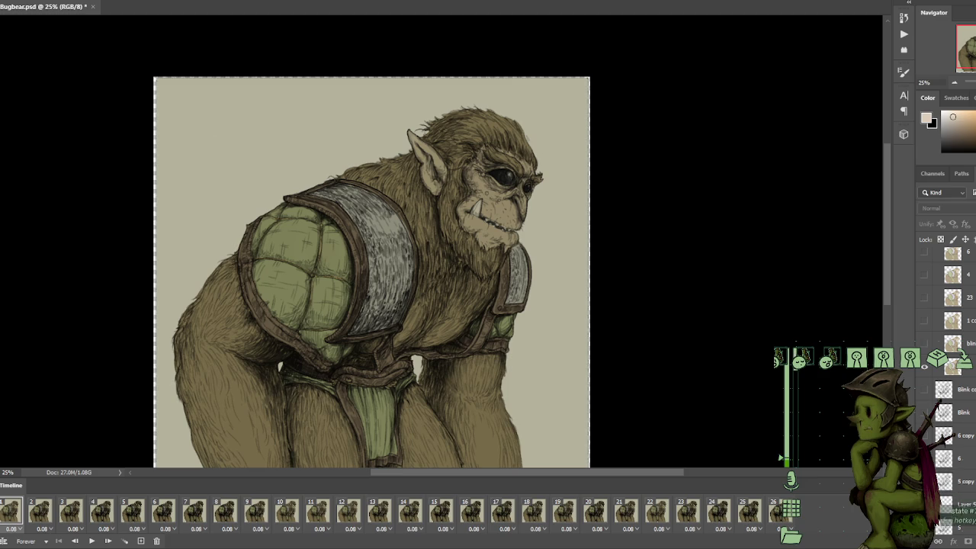
In veadotube mini, switch to the bugbear state with key 2 and bring up the blinking image options.
key(2)
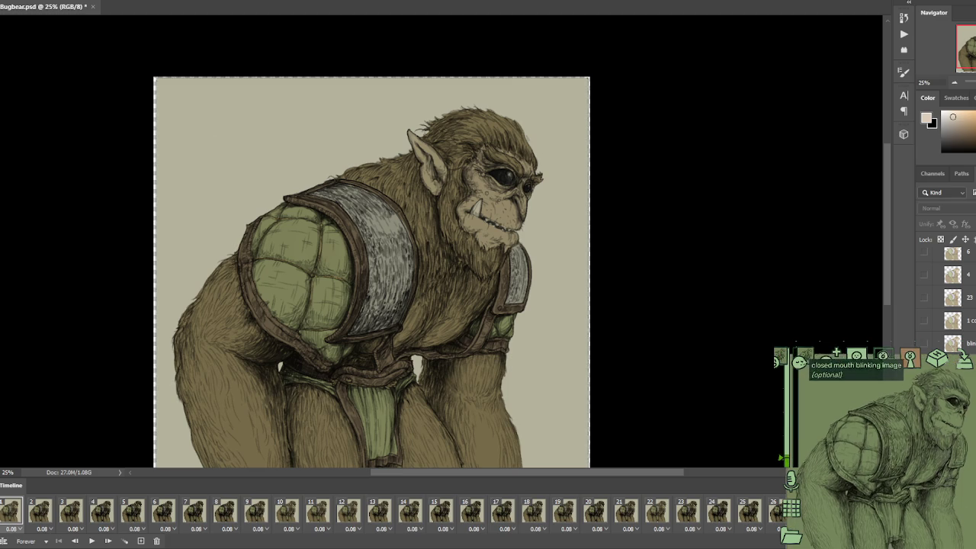
scroll(778, 406, up, 3)
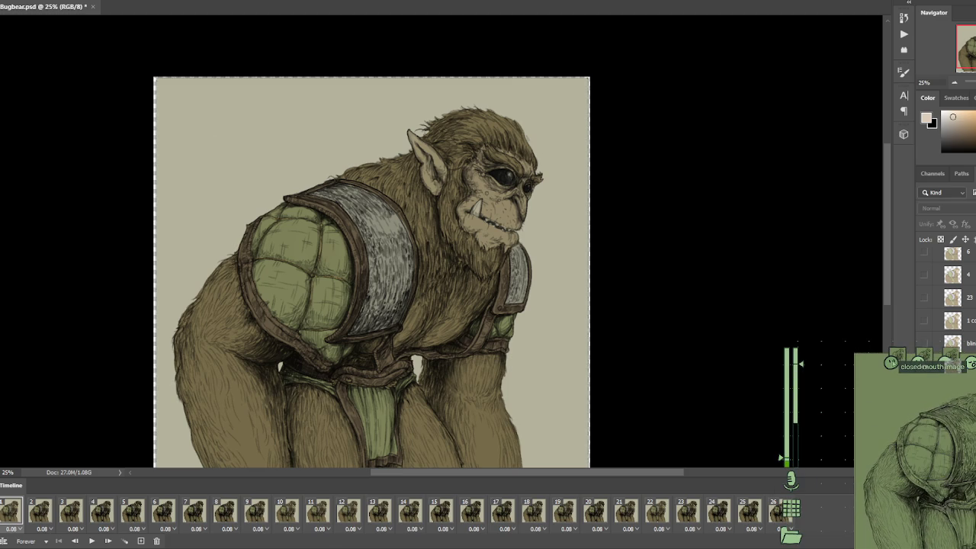
click(890, 363)
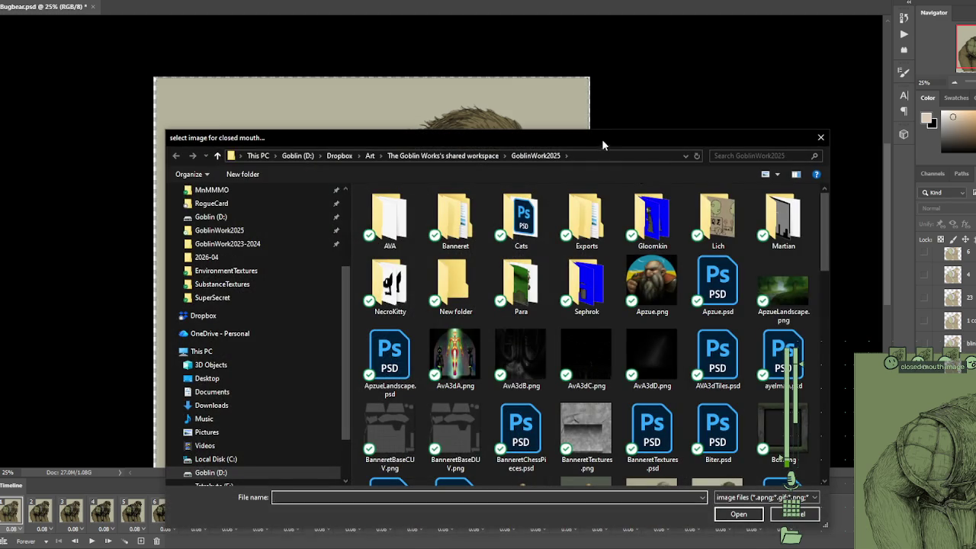
key(Escape)
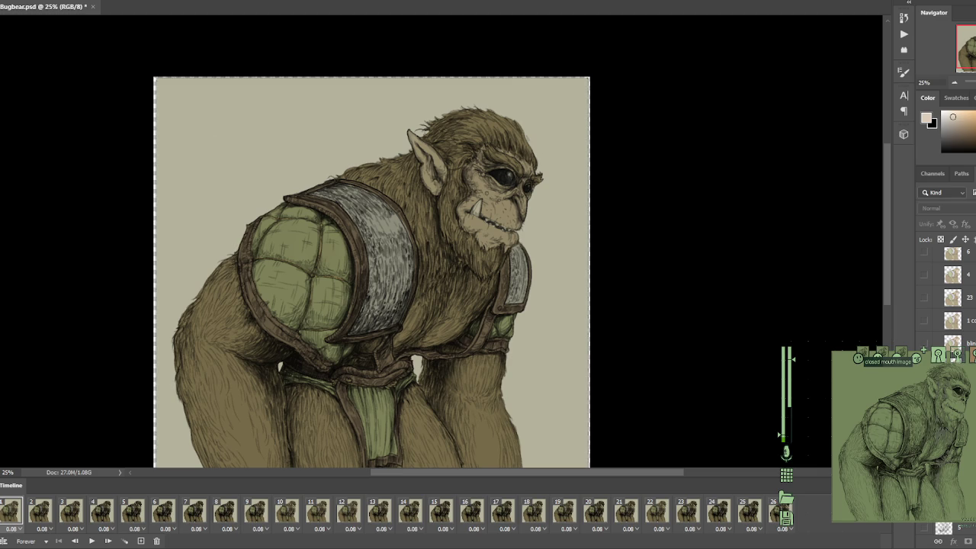
scroll(858, 358, up, 2)
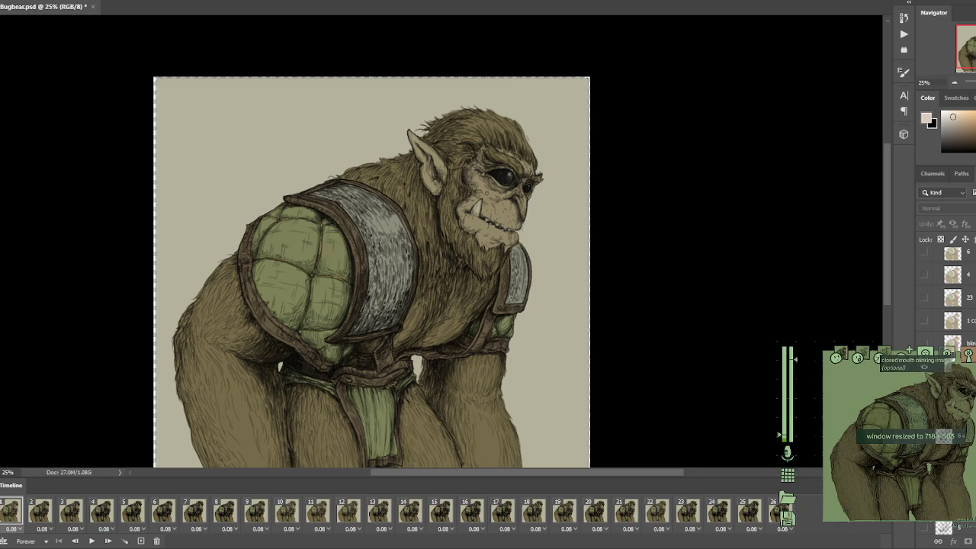
click(858, 356)
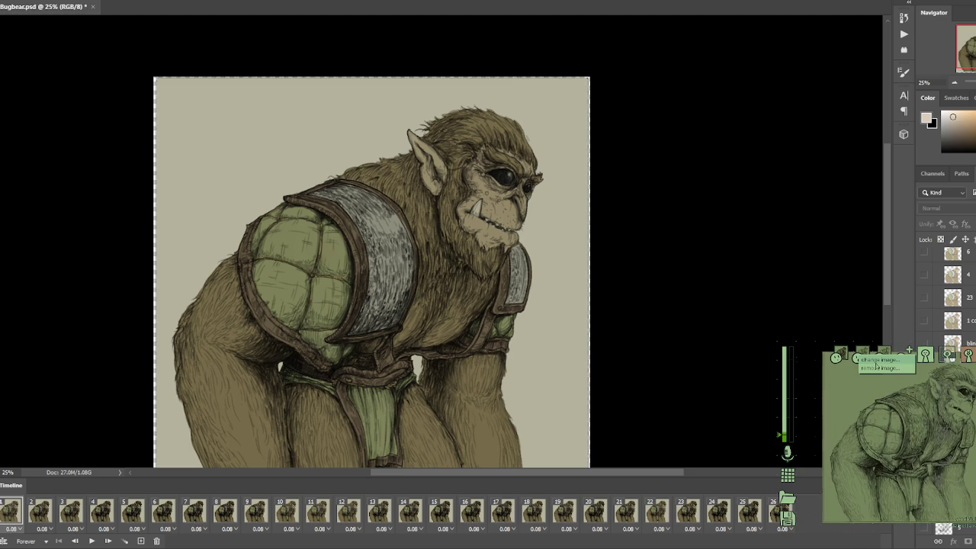
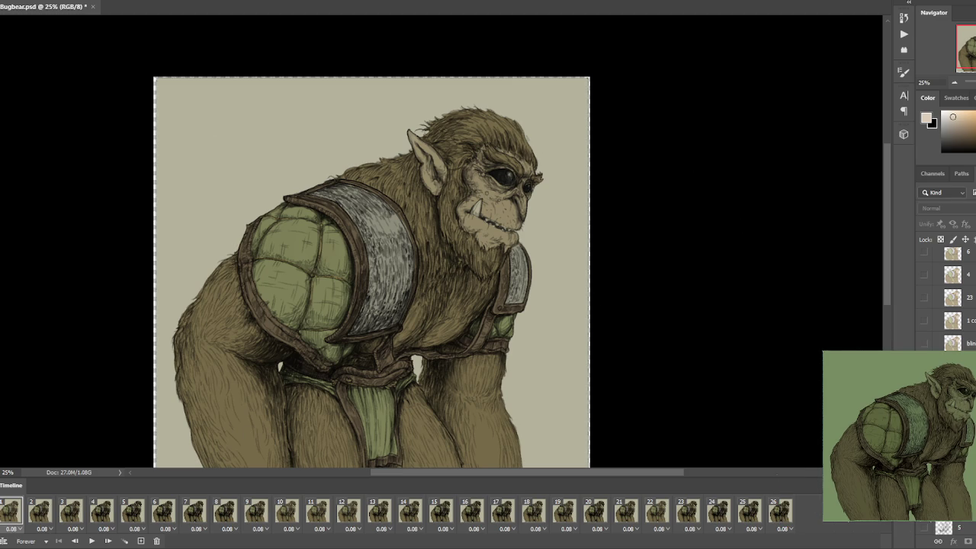
Unify the closed-eye layer state across all Bugbear frames, then try drawing, triggering the multiple-layers error.
scroll(950, 298, up, 1)
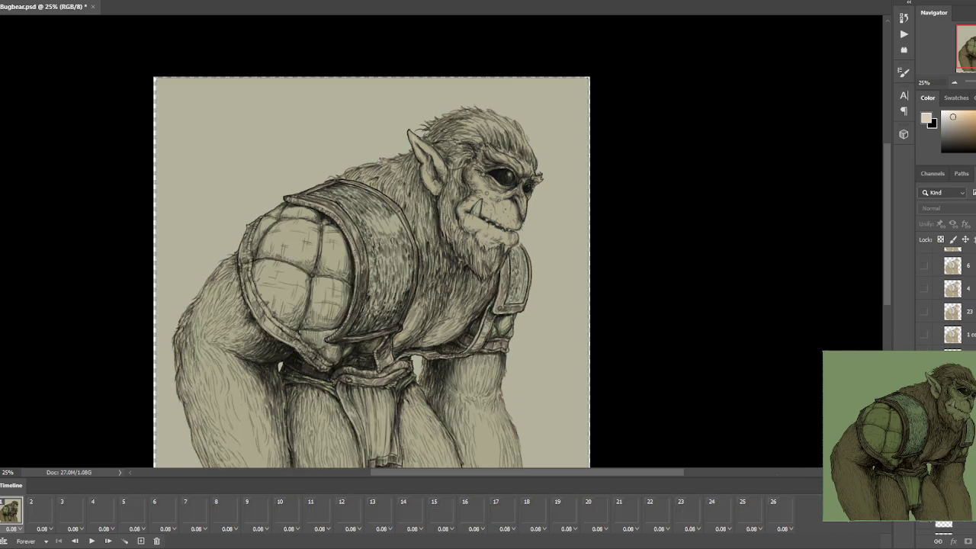
scroll(949, 297, down, 3)
scroll(950, 298, down, 3)
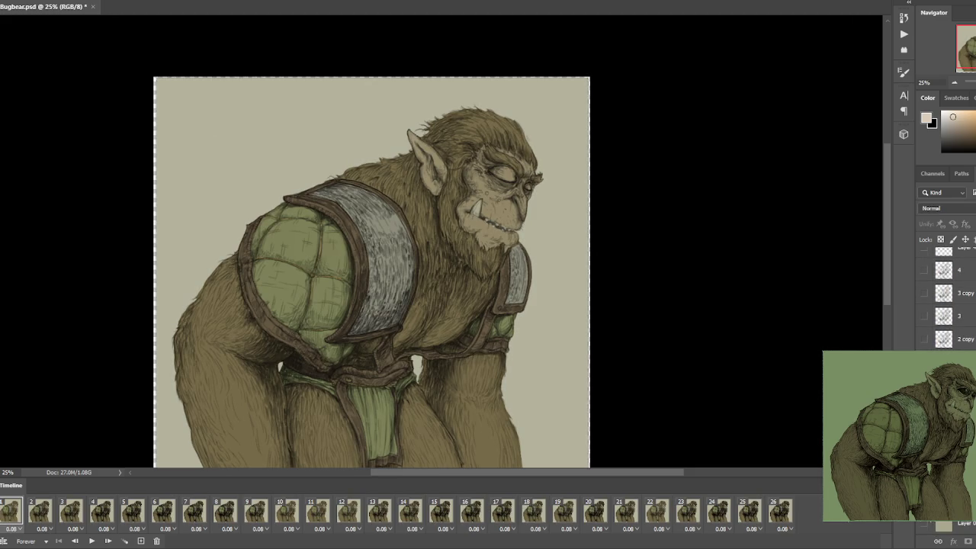
click(956, 224)
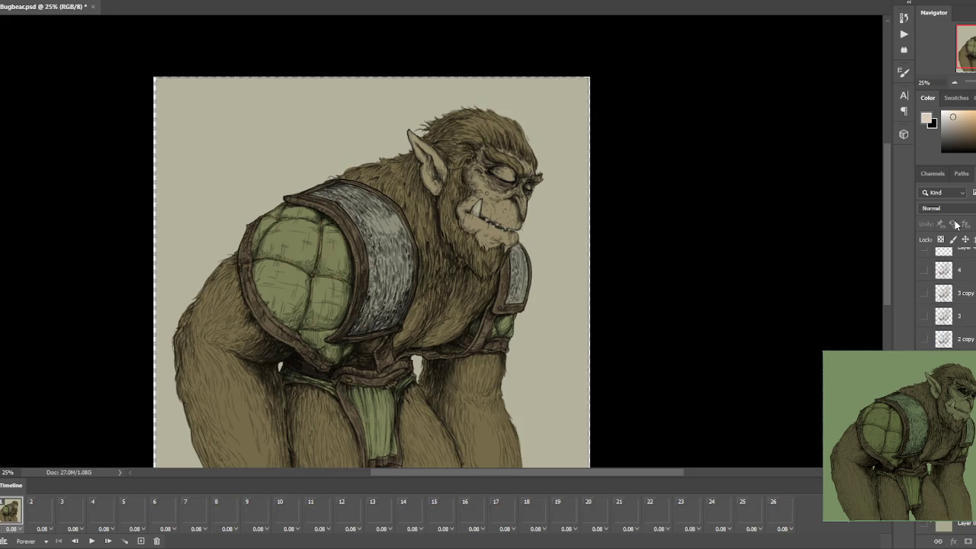
click(710, 239)
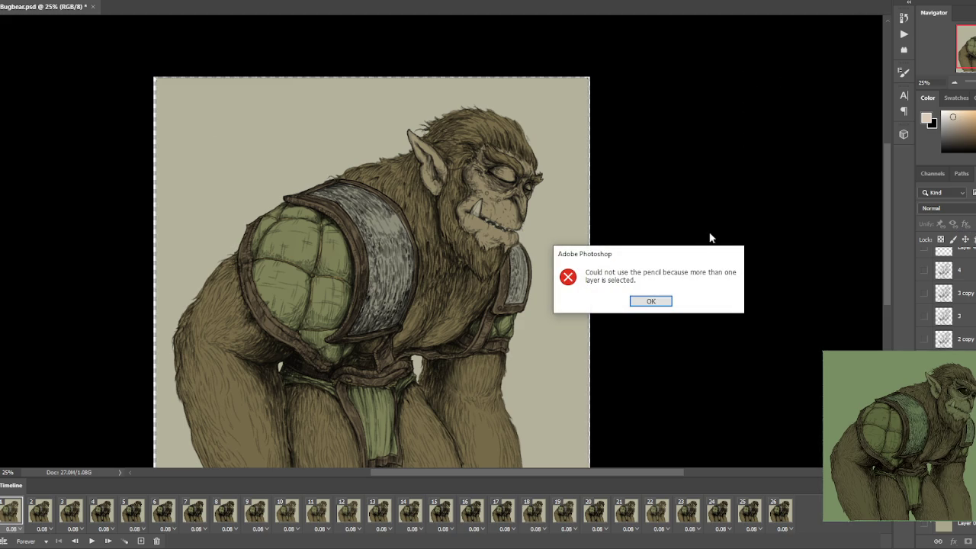
Dismiss the error and save the frame as PNG, overwriting BugbearBlink.png with default PNG options.
click(665, 301)
key(ctrl+shift+s)
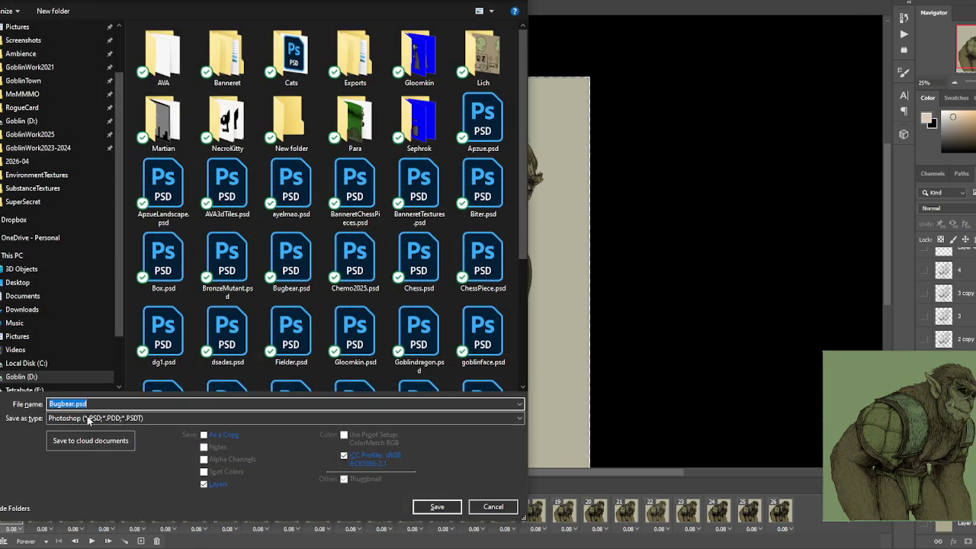
click(88, 417)
click(84, 372)
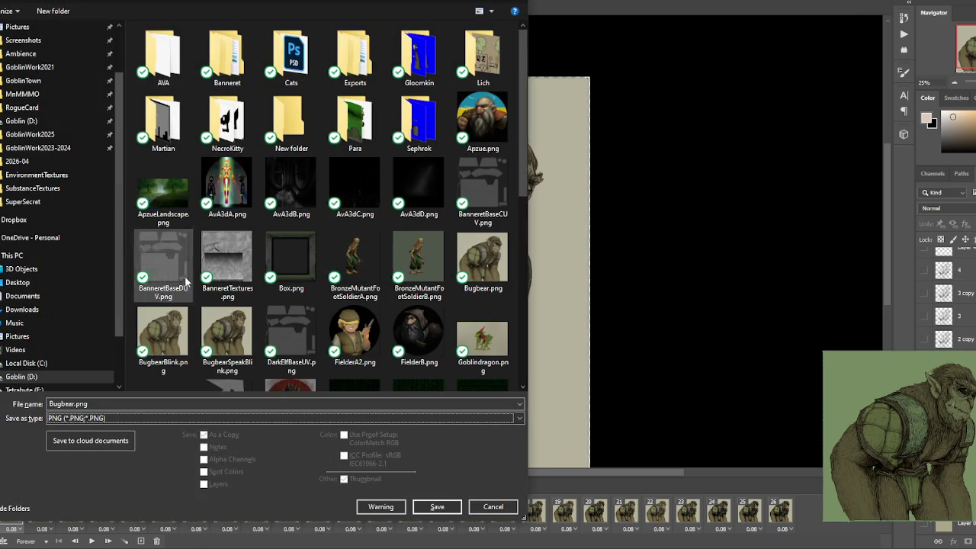
click(173, 333)
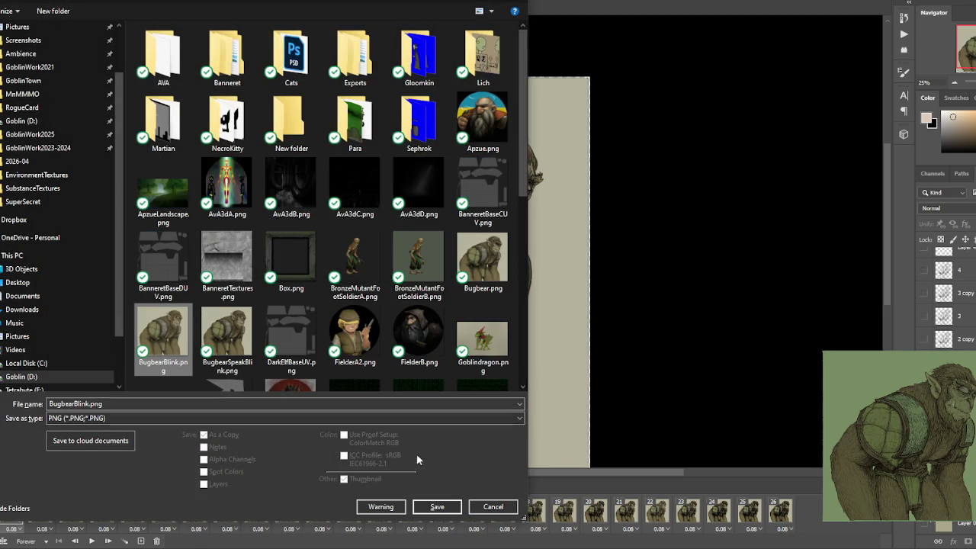
click(456, 511)
click(537, 261)
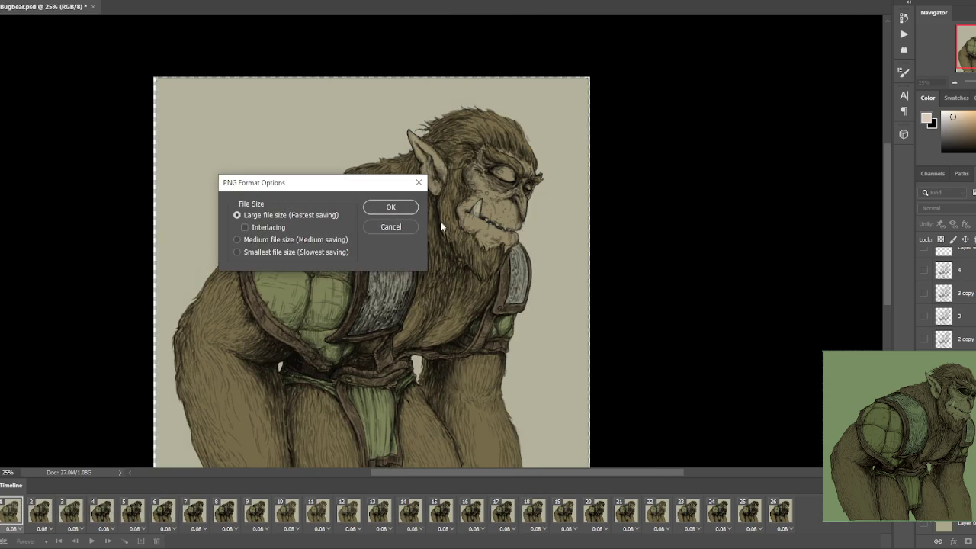
click(385, 208)
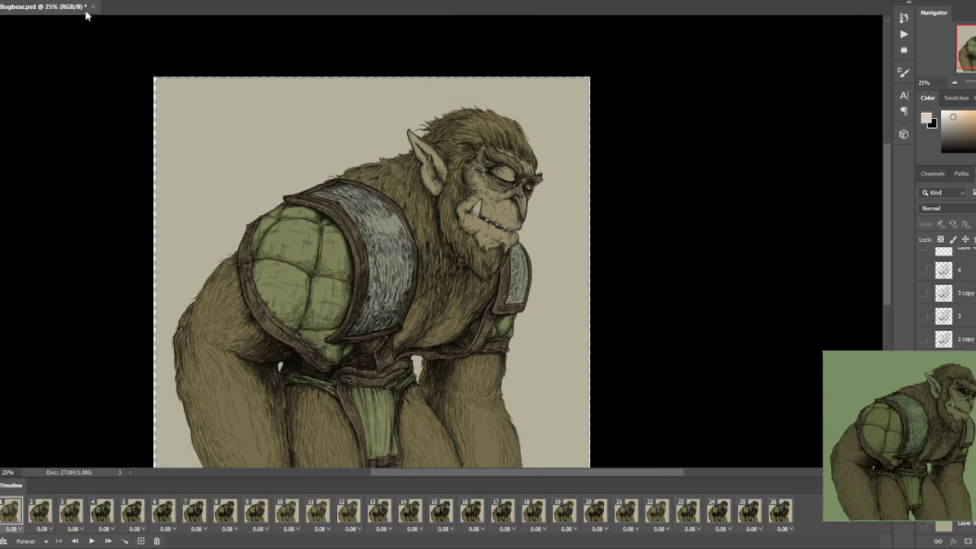
click(9, 0)
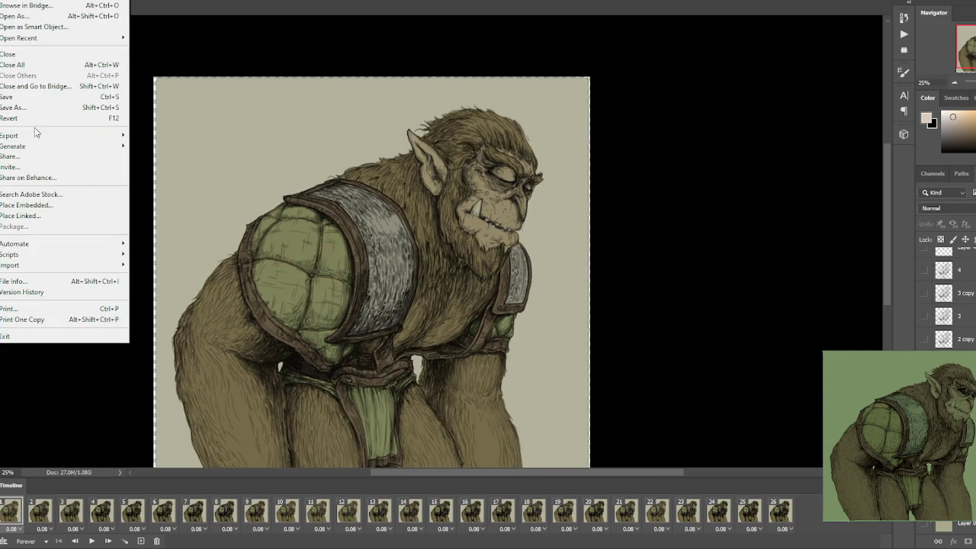
In Save for Web (Legacy), scale the image to 33 percent (1027×999 px).
mouse_move(23, 135)
click(200, 179)
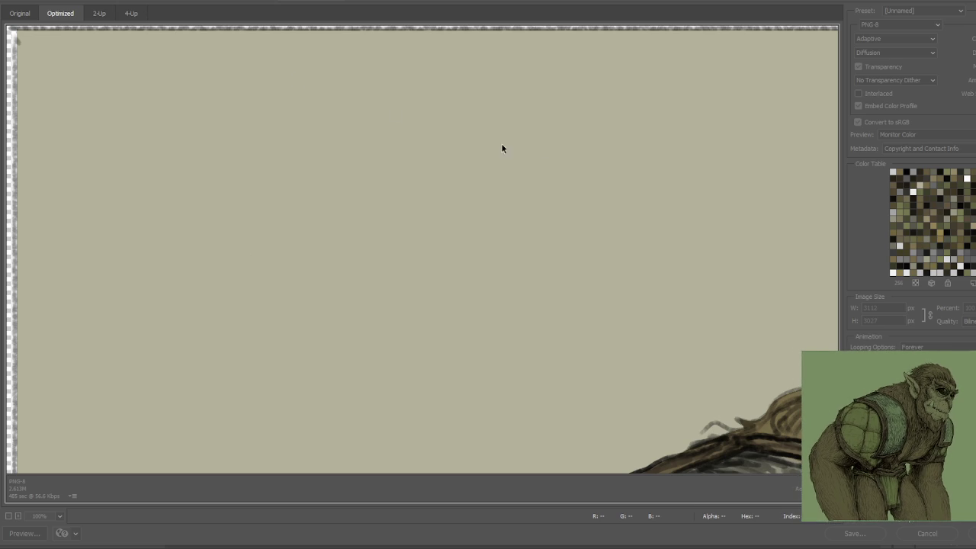
text(33)
key(Return)
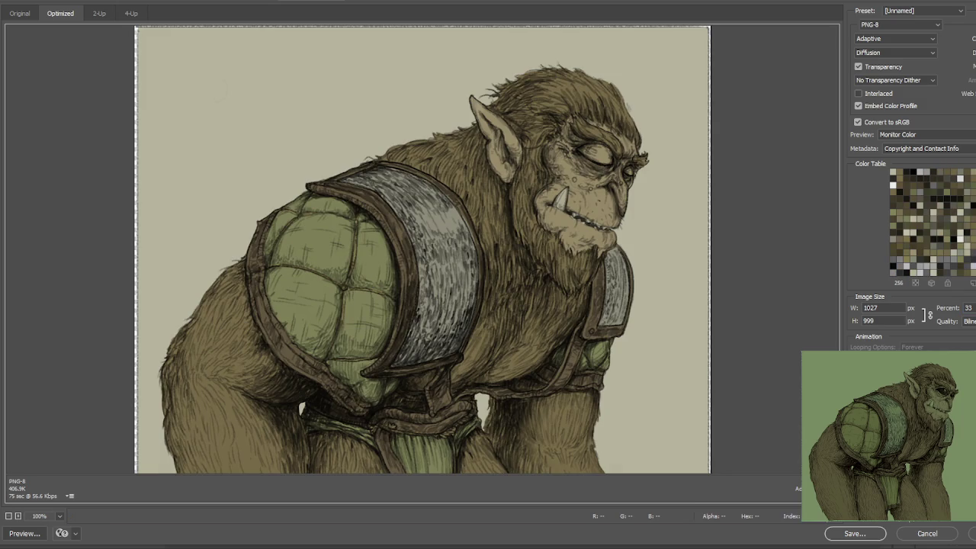
Save the PNG-8 export as images only, replacing BugbearBlink.png.
click(855, 533)
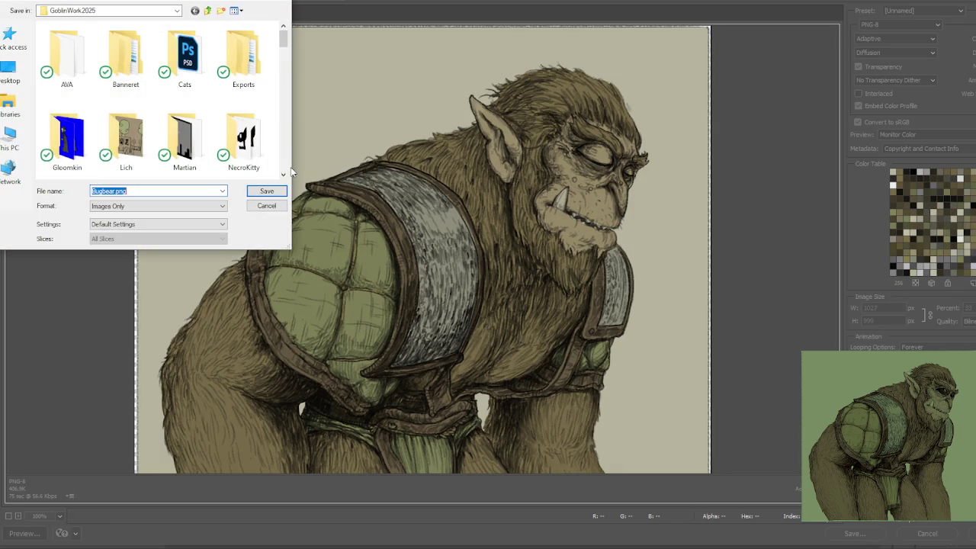
click(113, 206)
click(122, 213)
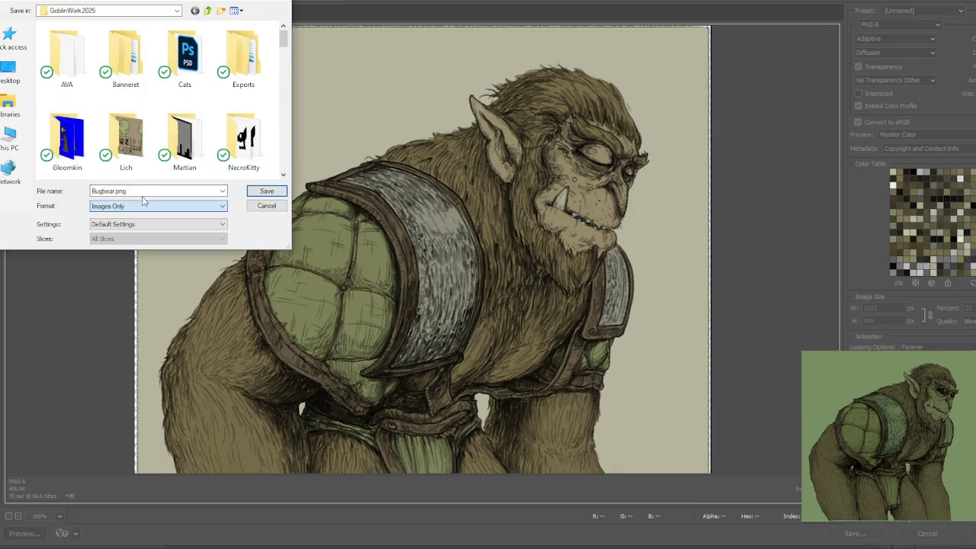
scroll(150, 163, down, 2)
scroll(151, 163, down, 1)
scroll(176, 137, down, 1)
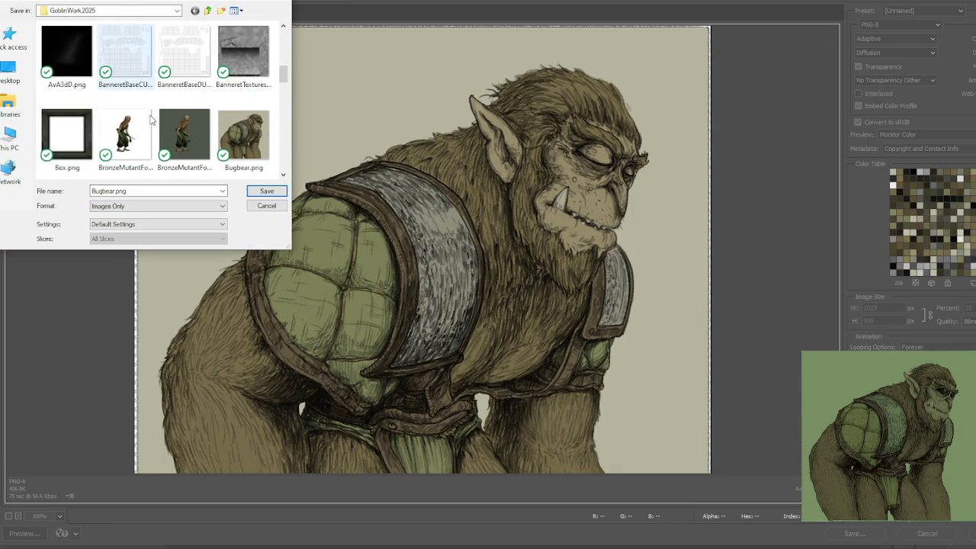
scroll(209, 105, down, 1)
click(85, 131)
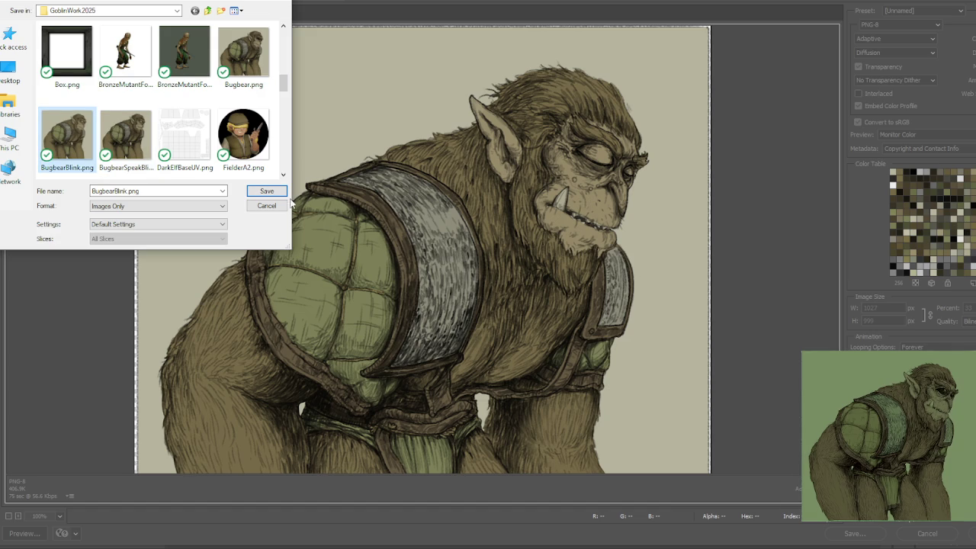
click(259, 193)
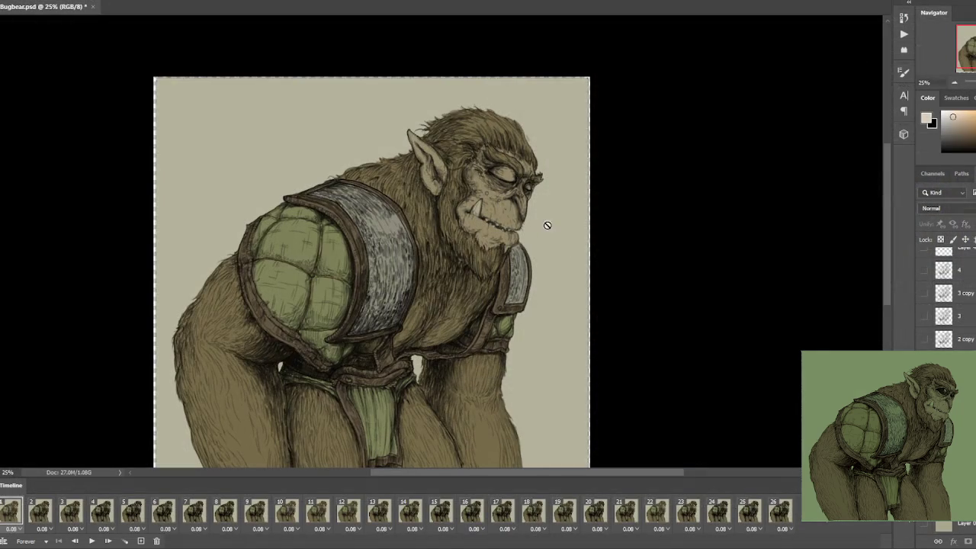
right_click(856, 356)
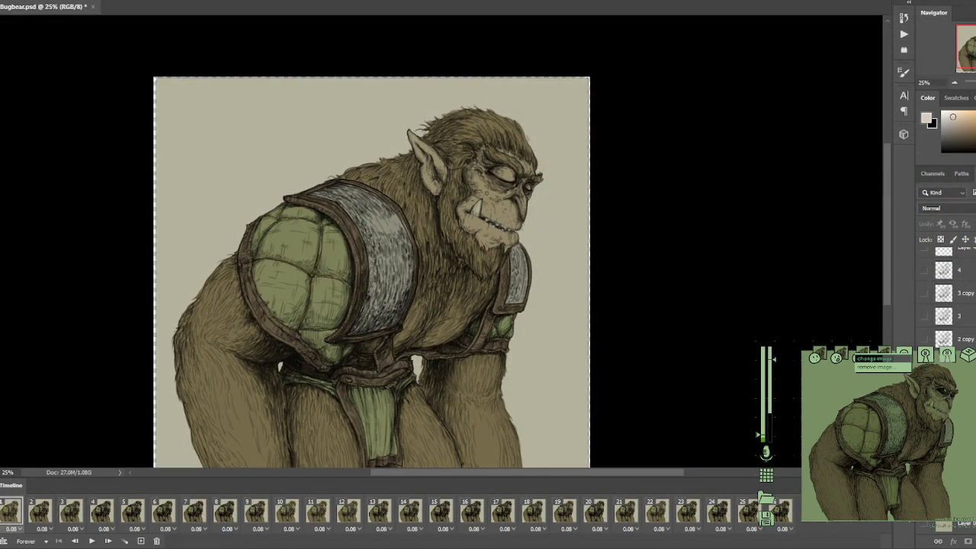
mouse_move(877, 435)
click(874, 358)
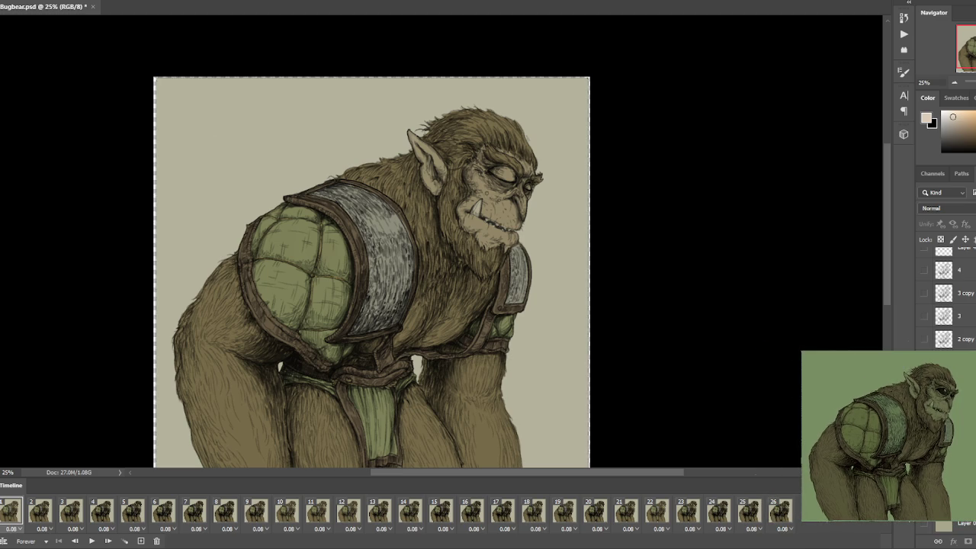
mouse_move(924, 355)
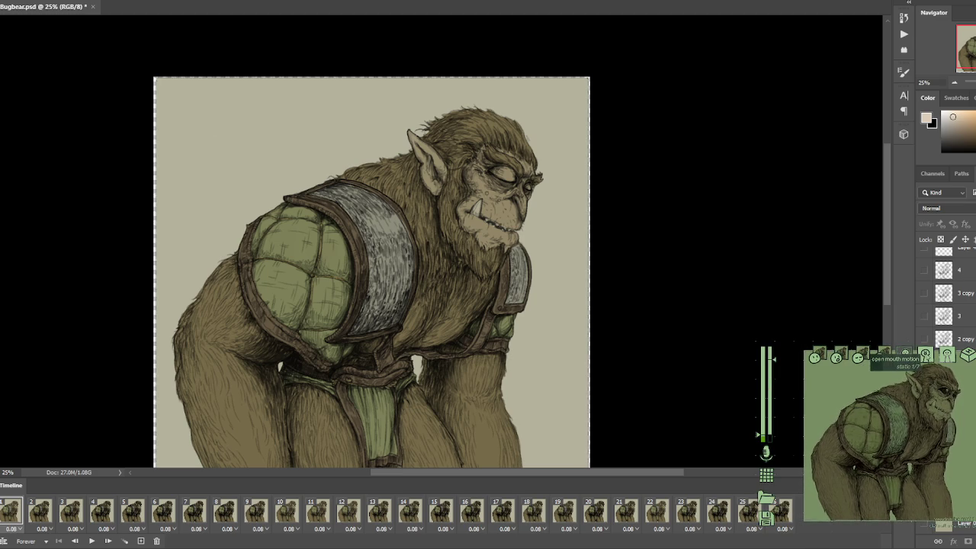
click(946, 355)
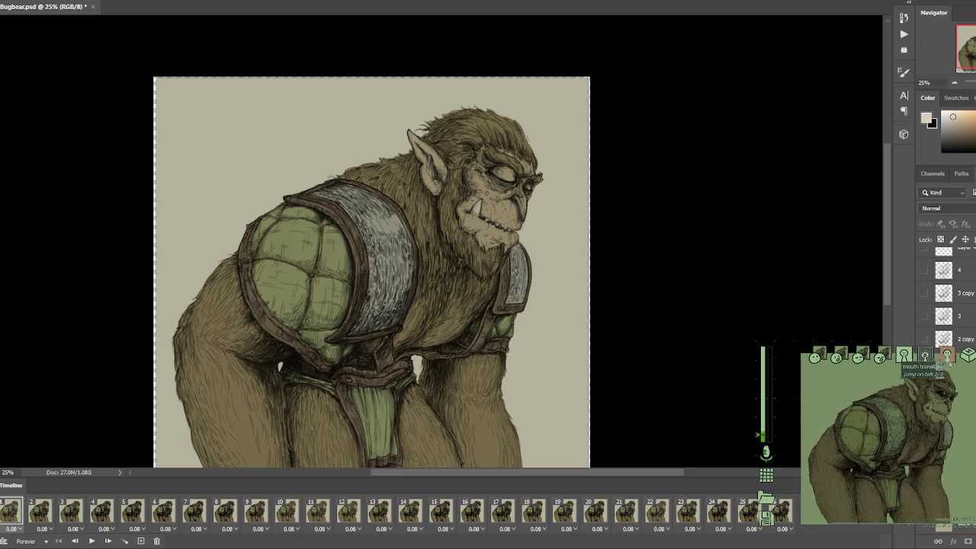
click(925, 356)
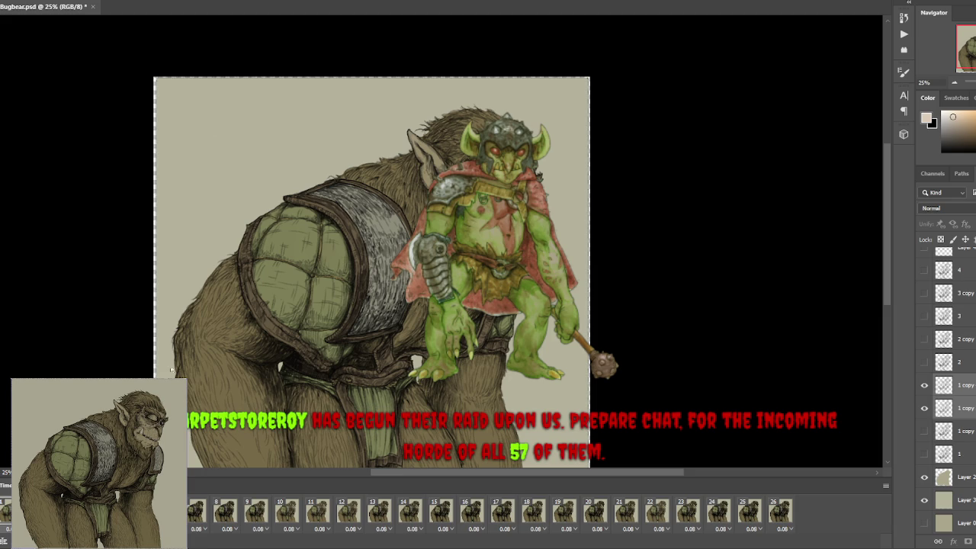
Set frame 8's delay and switch the PNGTuber avatar preview back to the goblin.
click(222, 528)
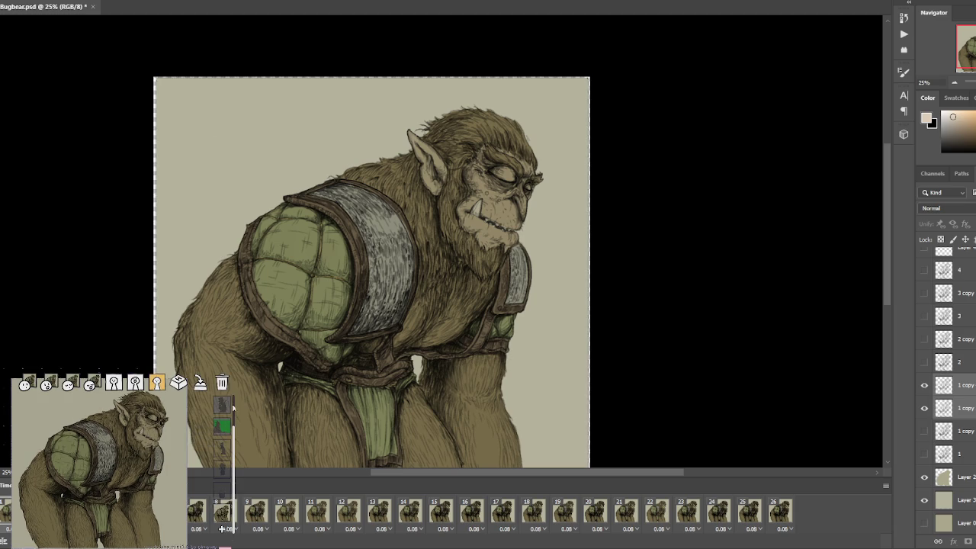
click(226, 404)
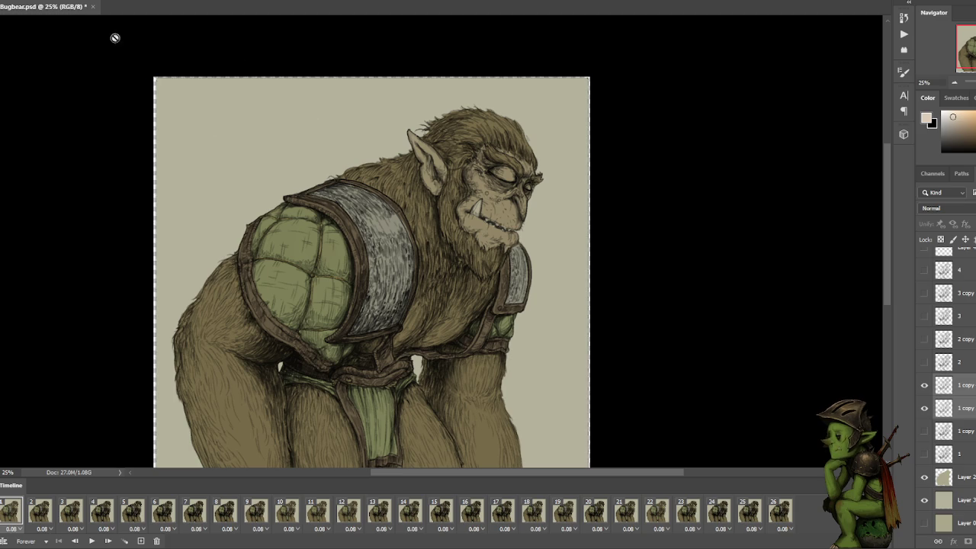
Close the Bugbear.psd tab, choosing Yes to save its changes.
click(92, 7)
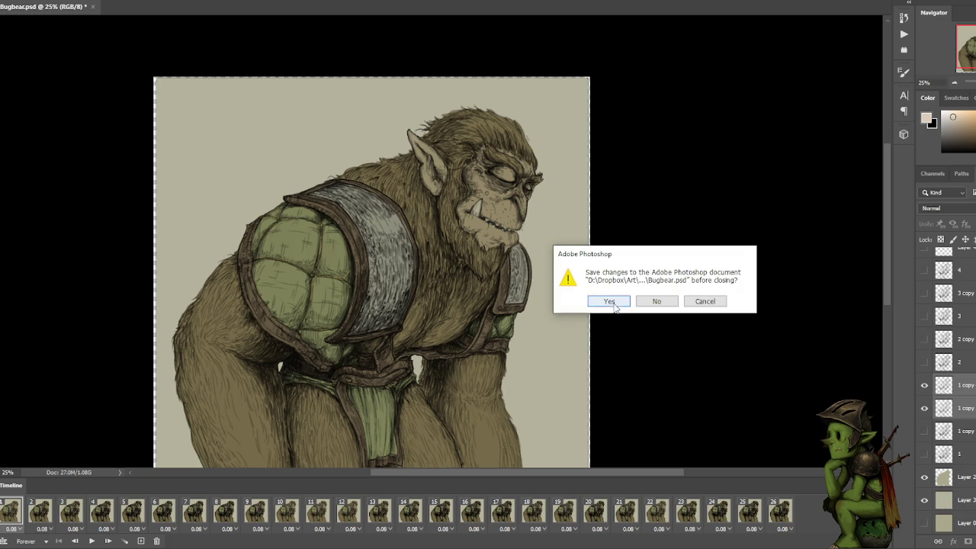
click(614, 303)
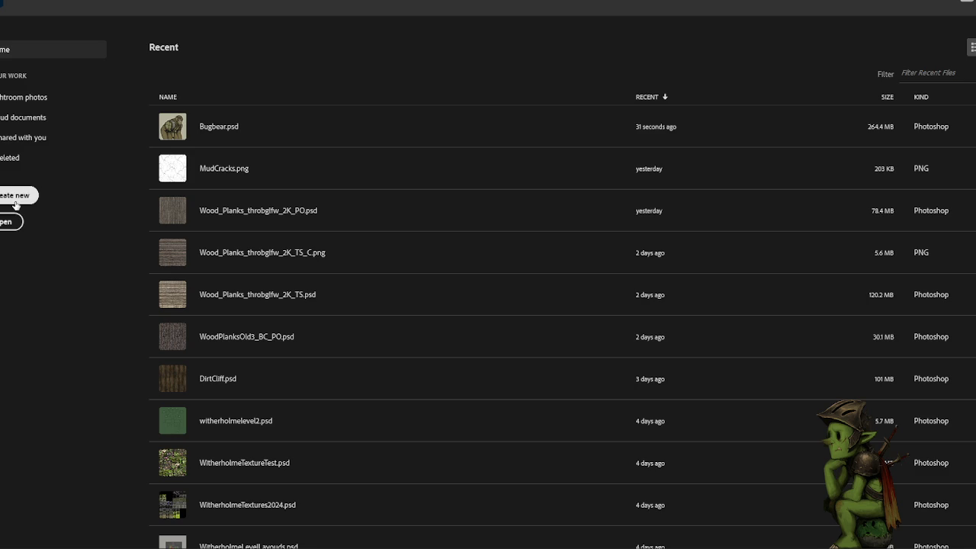
Open MnMLineup.psd and zoom in on the lizardfolk spearman at the lineup's right end.
click(13, 222)
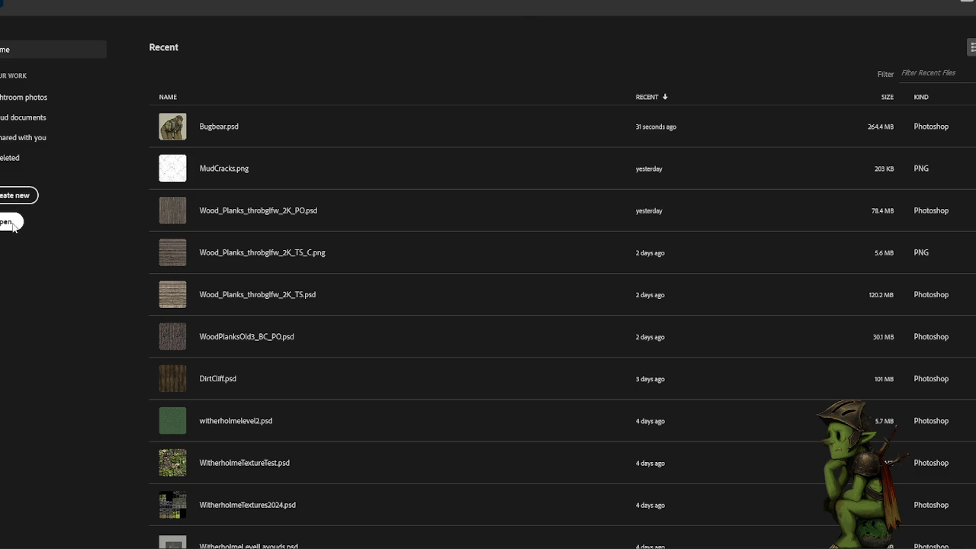
key(Escape)
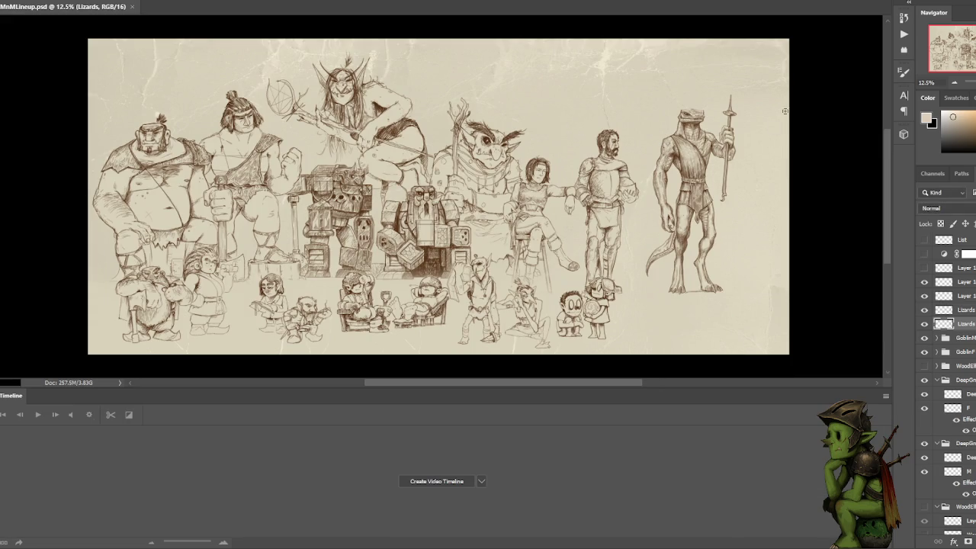
key(ctrl+plus)
drag(786, 109, 534, 185)
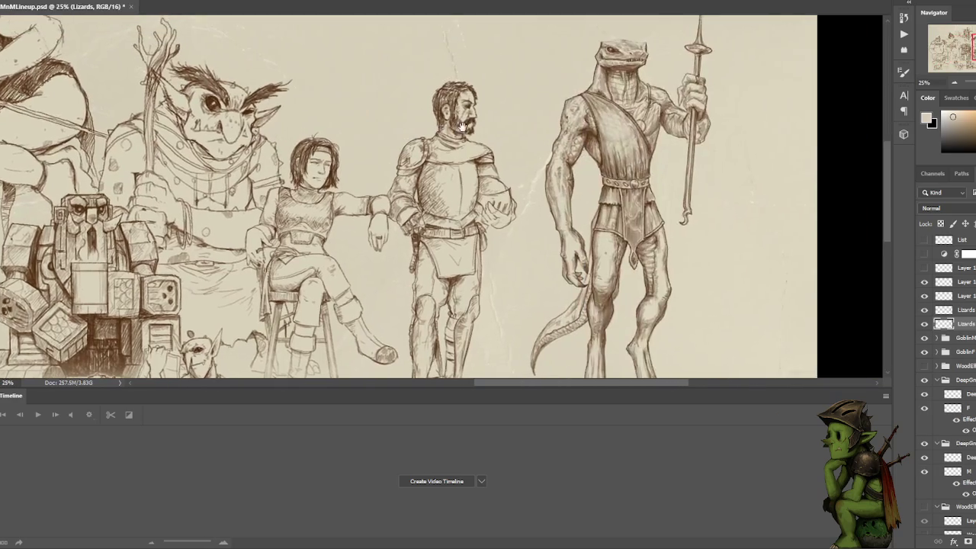
Close the animation Timeline panel from its options menu and zoom out to 33.3%.
scroll(534, 186, up, 1)
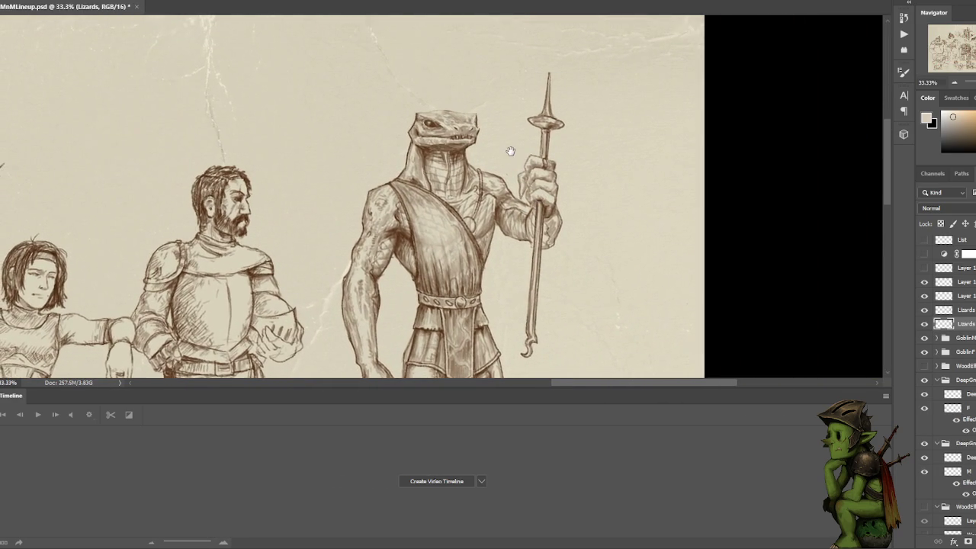
scroll(511, 150, up, 1)
click(887, 395)
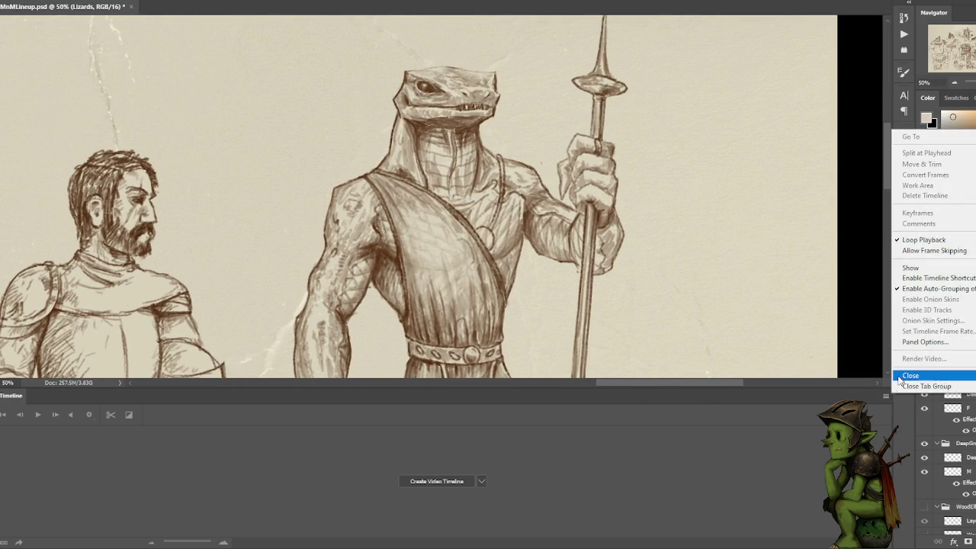
click(900, 377)
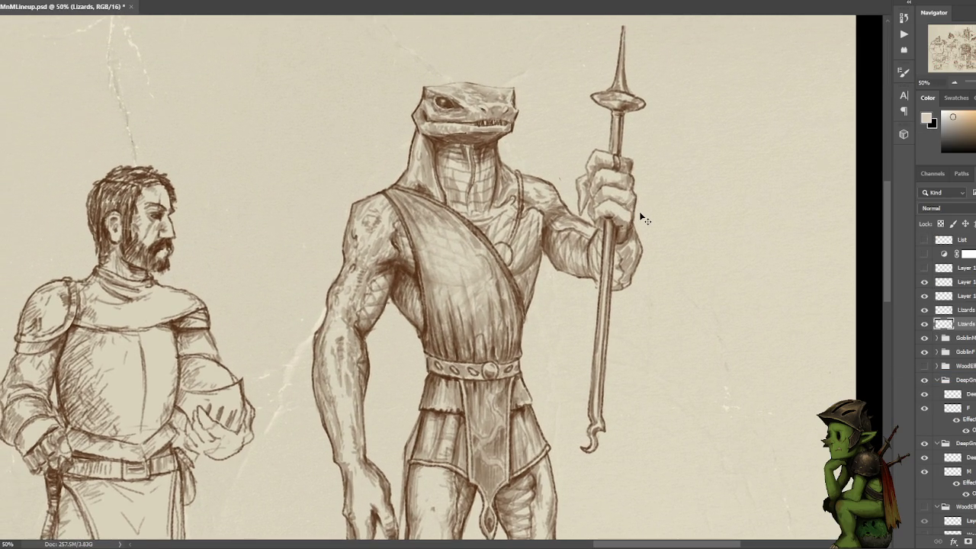
scroll(639, 212, down, 1)
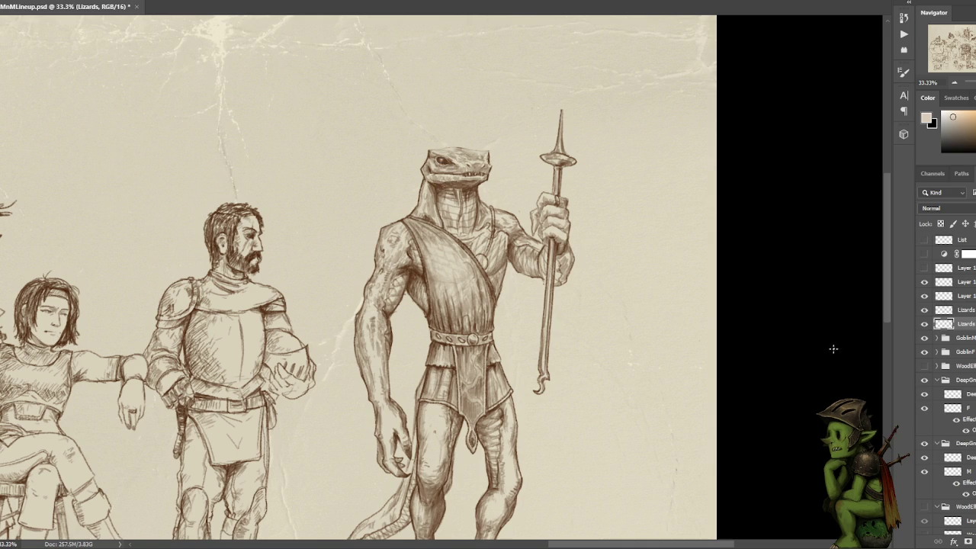
Zoom in on the lizard and toggle the upper and lower Lizards layers to compare shading.
click(925, 325)
click(925, 325)
click(925, 325)
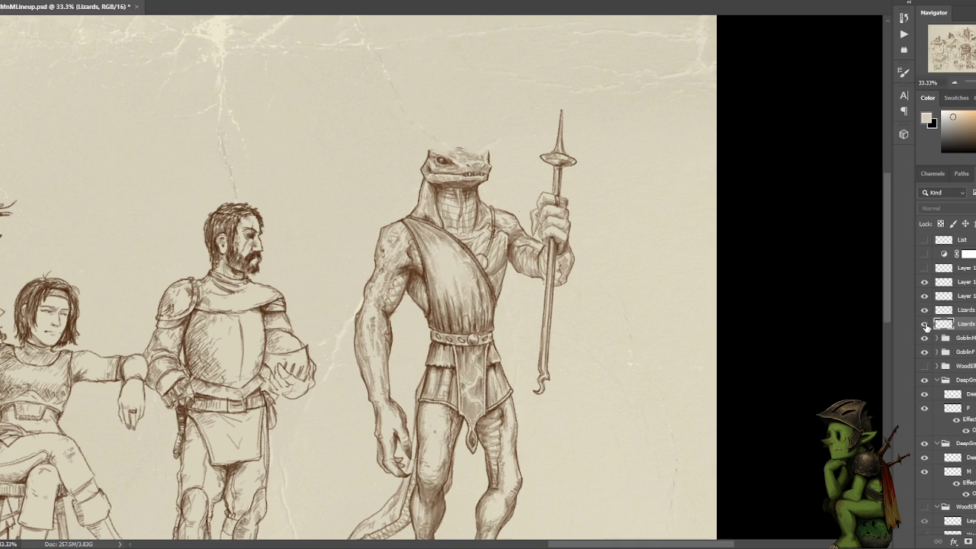
click(925, 325)
key(ctrl+plus)
click(924, 311)
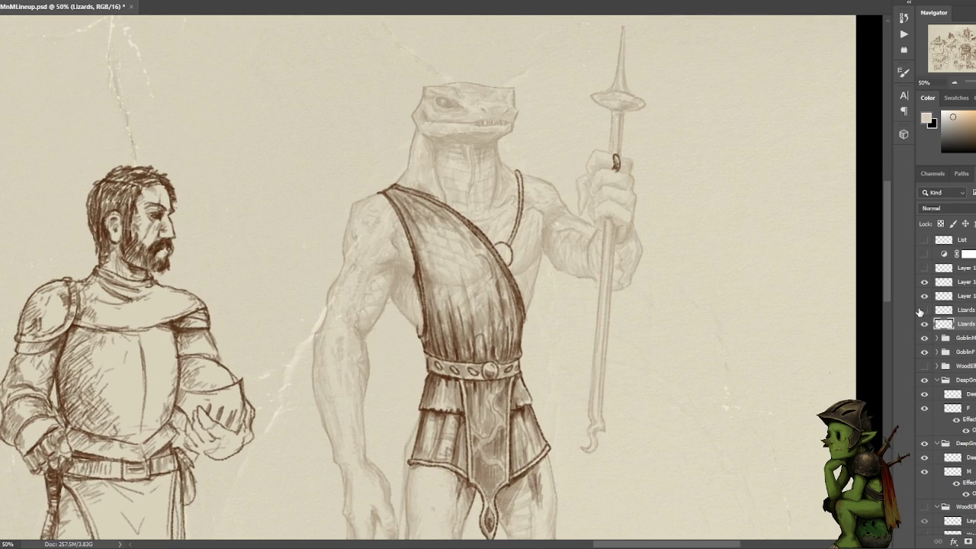
click(923, 312)
click(923, 325)
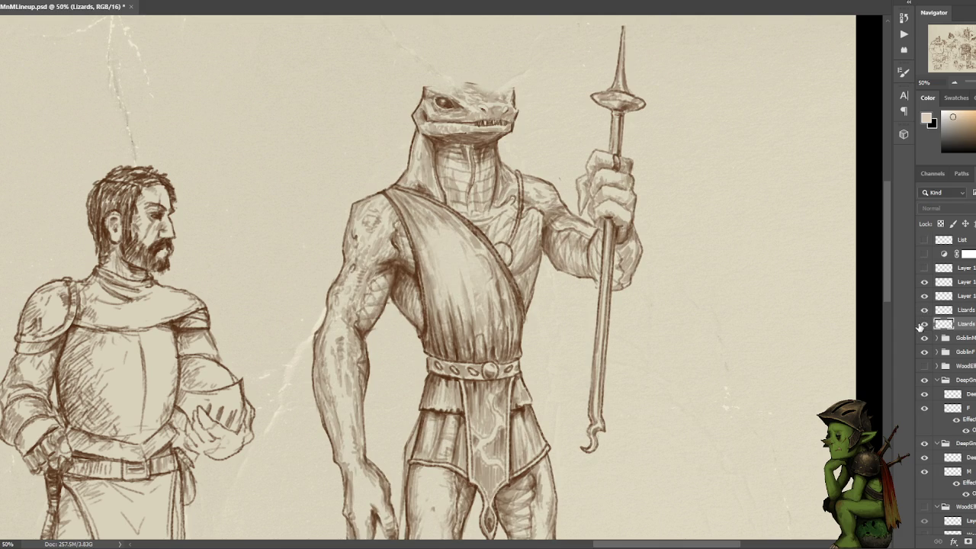
click(924, 326)
click(924, 310)
click(925, 311)
click(924, 326)
click(924, 326)
click(924, 310)
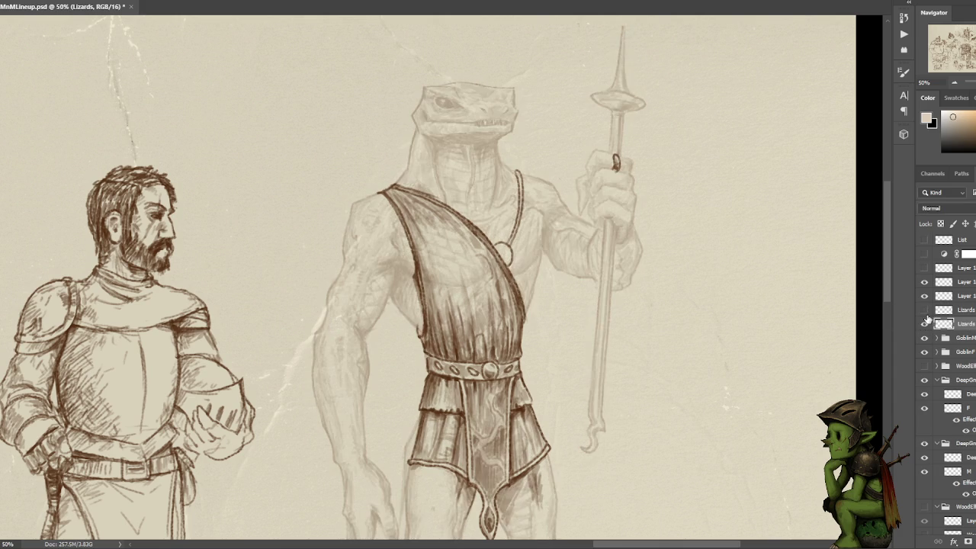
Recentre the lizard and flick the body and shaded linework layers on and off.
drag(681, 152, 656, 169)
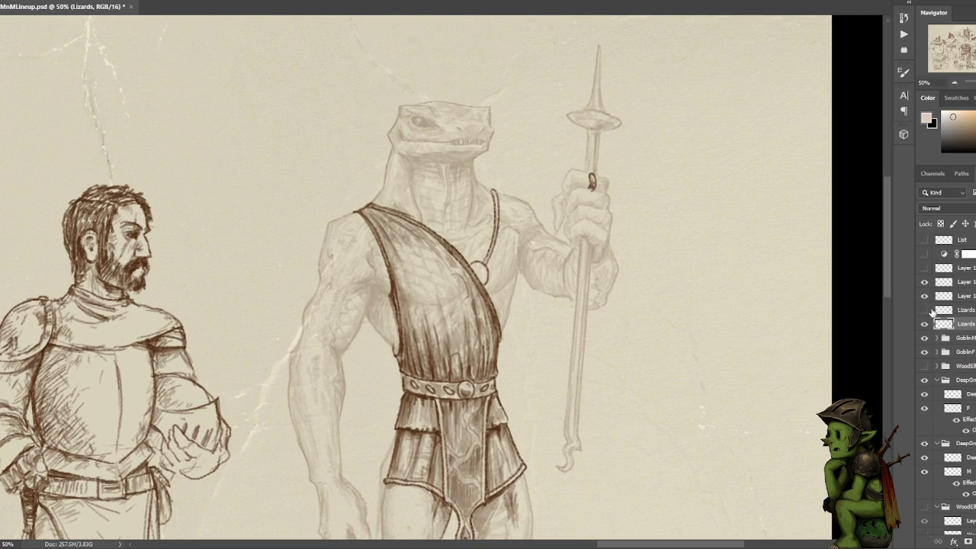
click(924, 310)
click(924, 310)
click(924, 324)
click(924, 324)
click(924, 324)
click(923, 324)
click(924, 311)
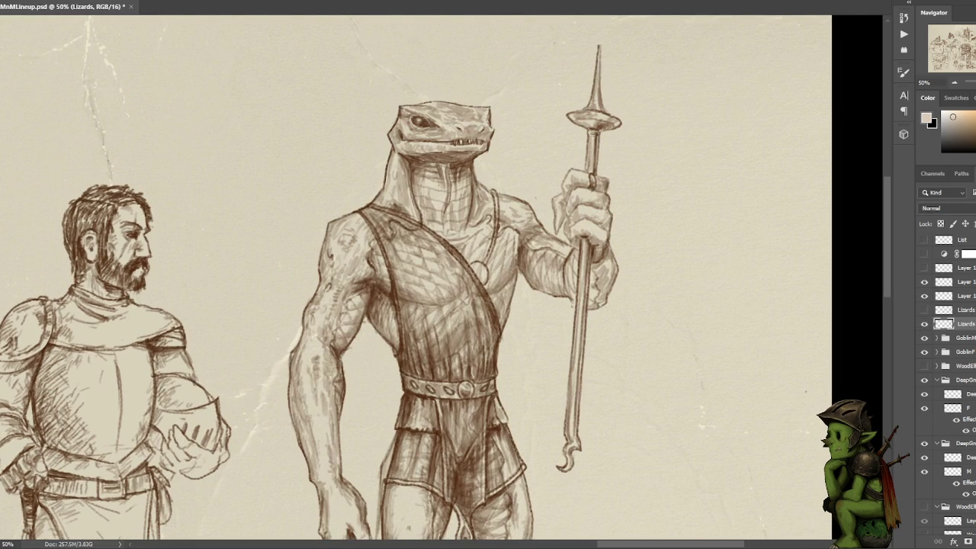
click(924, 310)
click(924, 310)
click(924, 311)
click(925, 310)
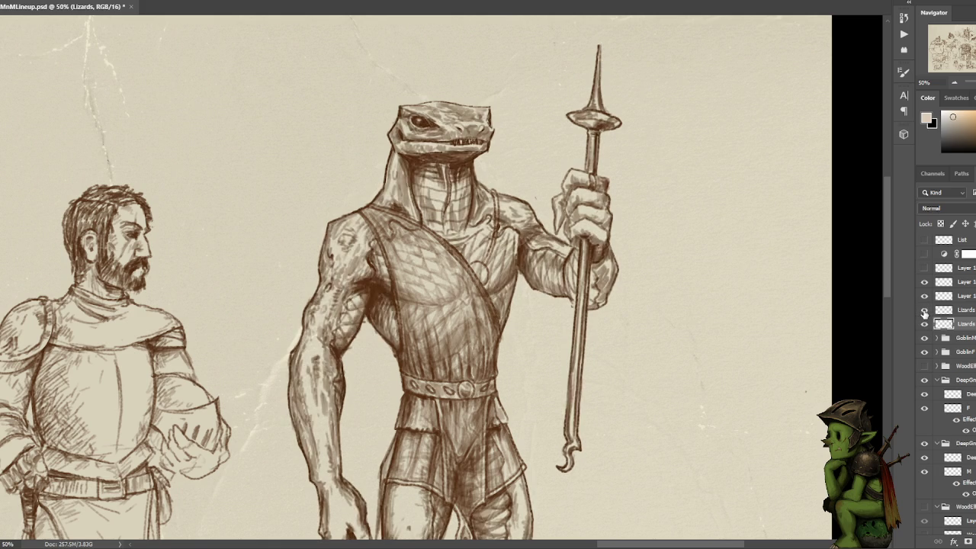
Compare the two lizard drawing versions, ending with the Lizards layer hidden.
scroll(828, 290, down, 2)
scroll(828, 290, up, 1)
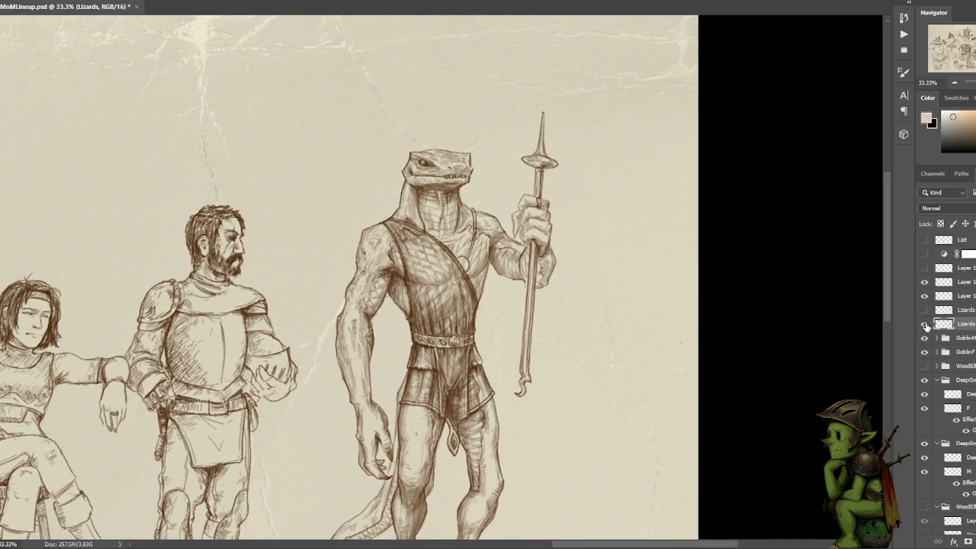
click(924, 324)
click(924, 324)
click(925, 324)
click(925, 324)
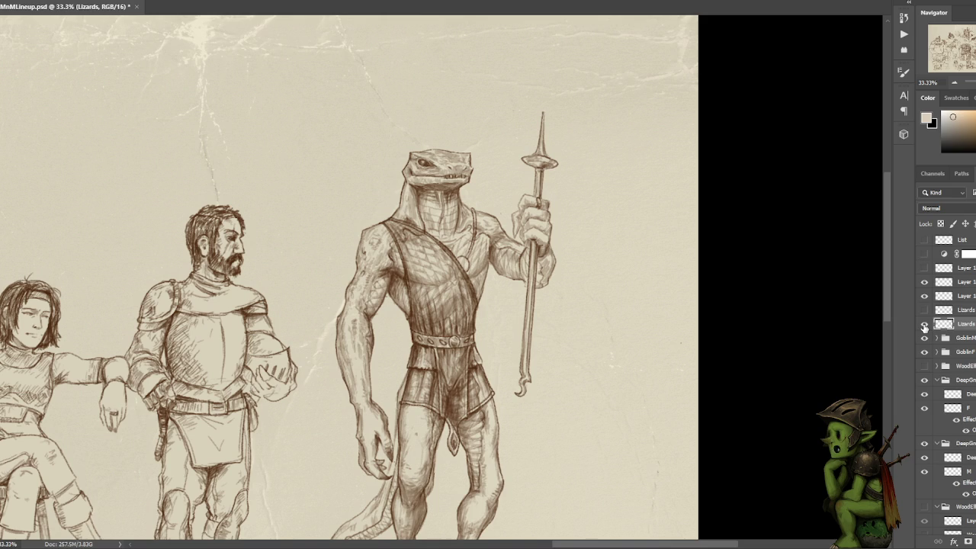
click(925, 324)
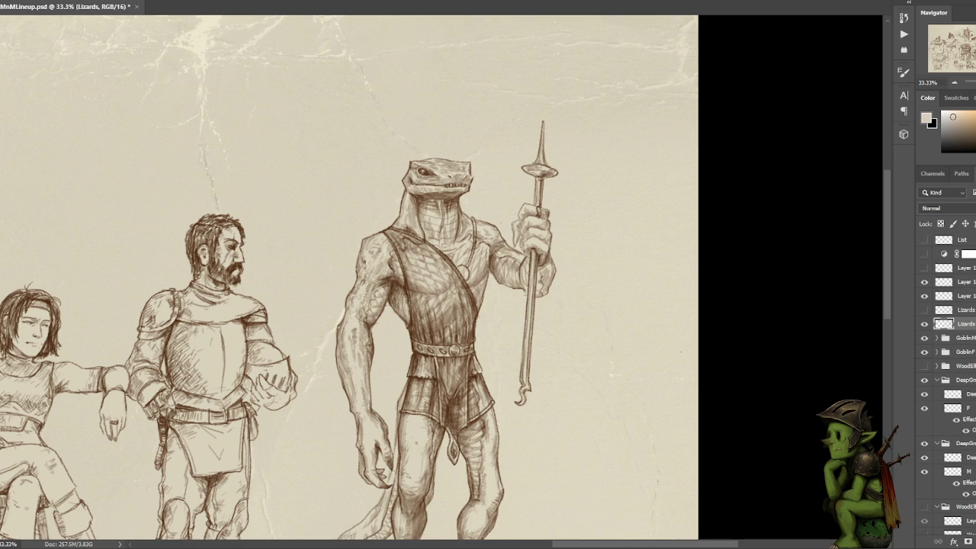
click(924, 323)
Duplicate the Lizards layer into Lizards copy 2 and hide the original Lizards layer.
click(925, 324)
key(ctrl+plus)
key(ctrl+plus)
key(ctrl+plus)
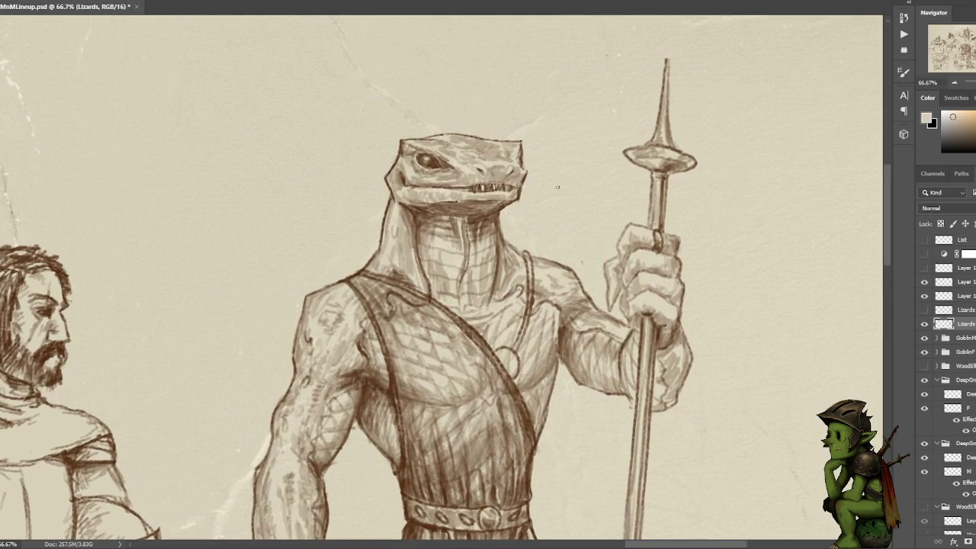
double_click(918, 321)
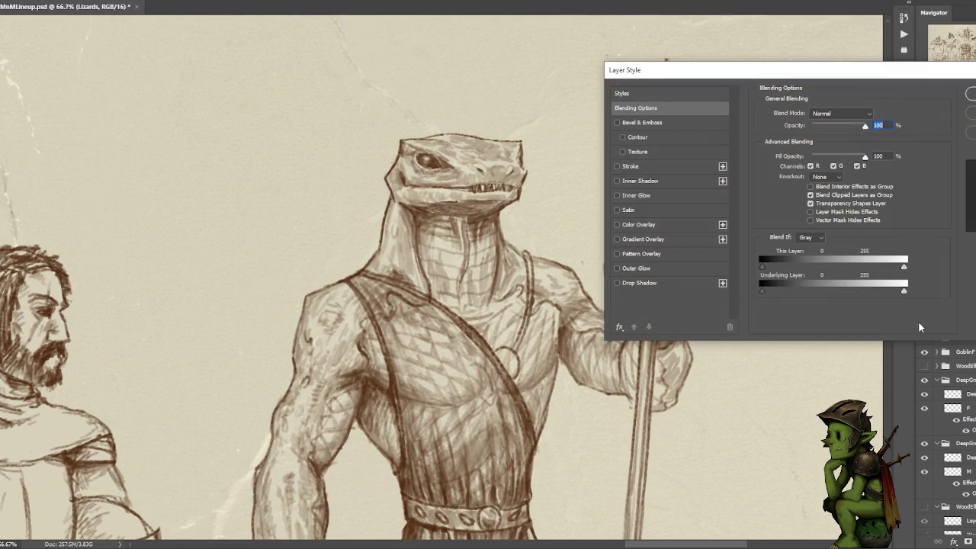
key(Escape)
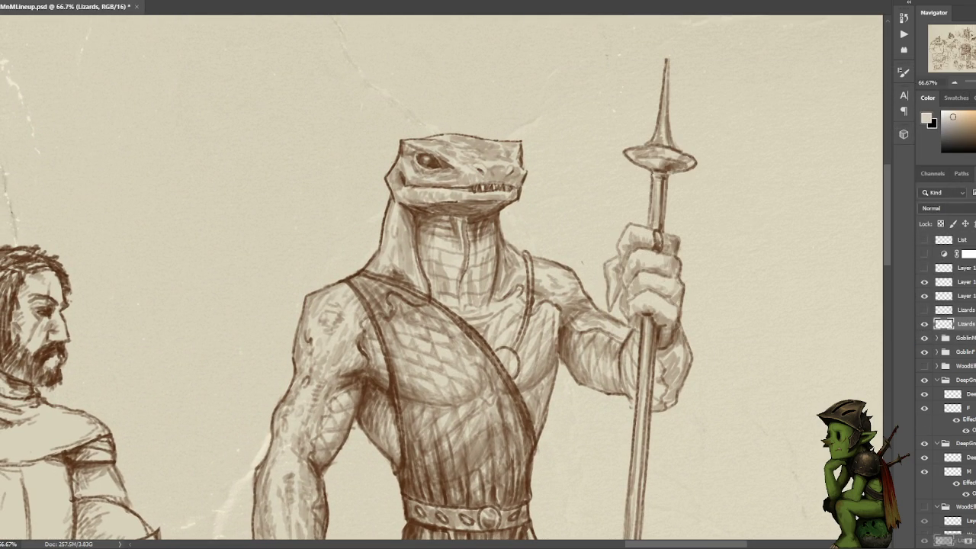
drag(944, 506, 954, 542)
click(924, 337)
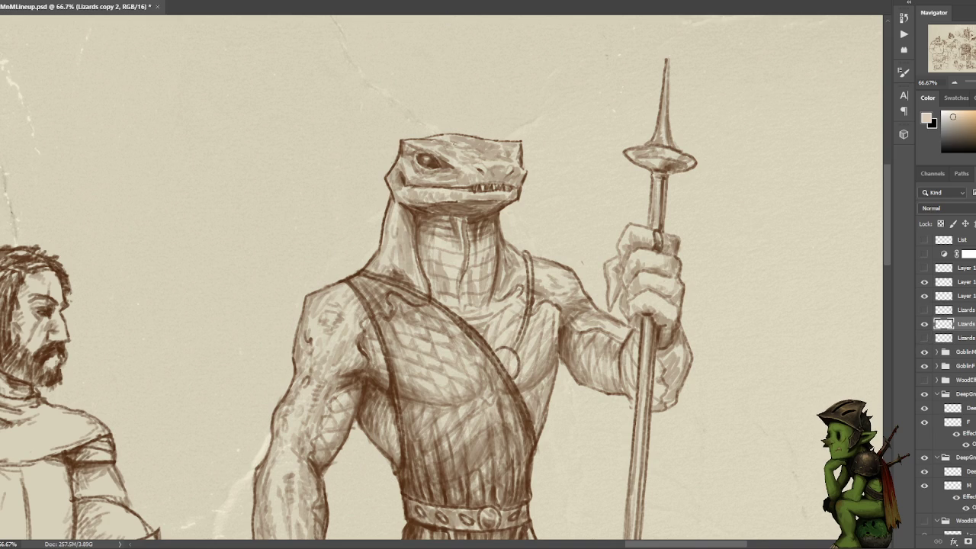
alt+click(436, 161)
Pan and zoom across the lineup, viewing the seated woman's face, then the bearded armoured man.
scroll(457, 168, down, 5)
scroll(457, 167, left, 5)
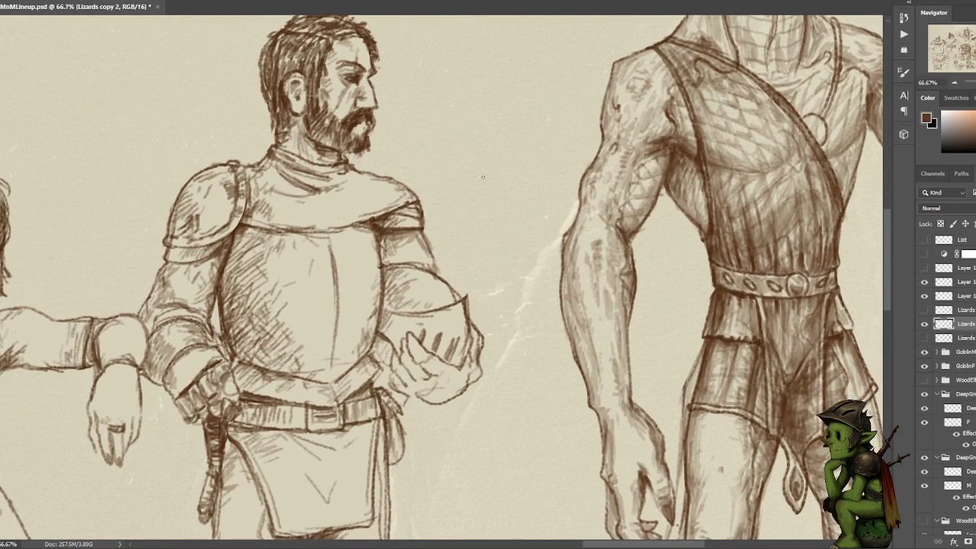
drag(483, 177, 769, 63)
drag(545, 139, 571, 230)
key(ctrl+plus)
mouse_move(323, 175)
mouse_down()
mouse_move(552, 247)
mouse_move(650, 256)
mouse_up()
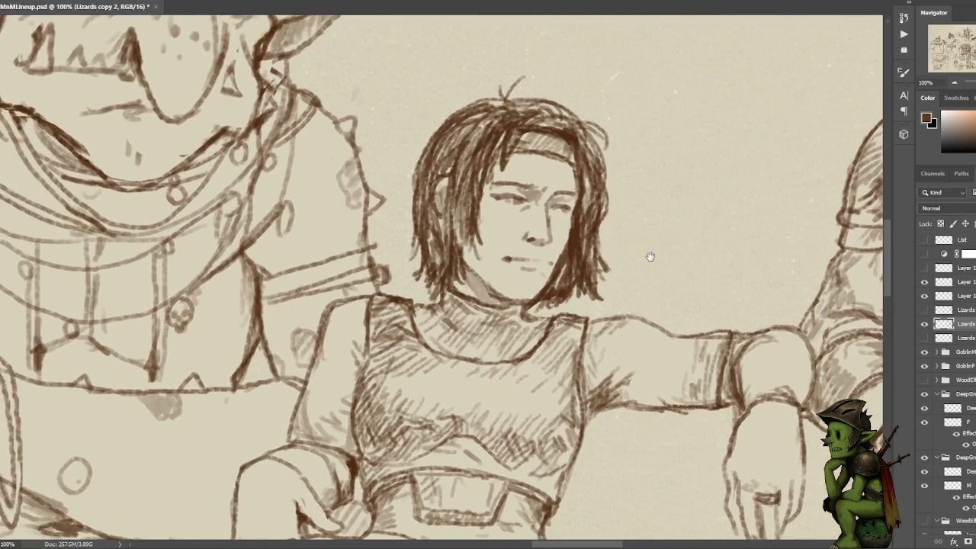
key(ctrl+plus)
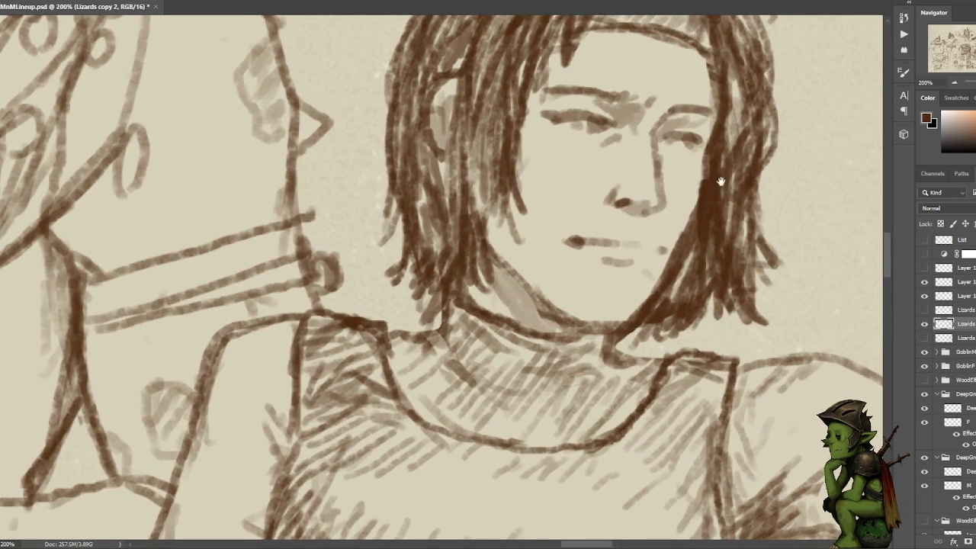
key(ctrl+minus)
key(ctrl+minus)
key(ctrl+minus)
mouse_move(800, 155)
mouse_down()
mouse_move(559, 193)
mouse_move(488, 236)
mouse_up()
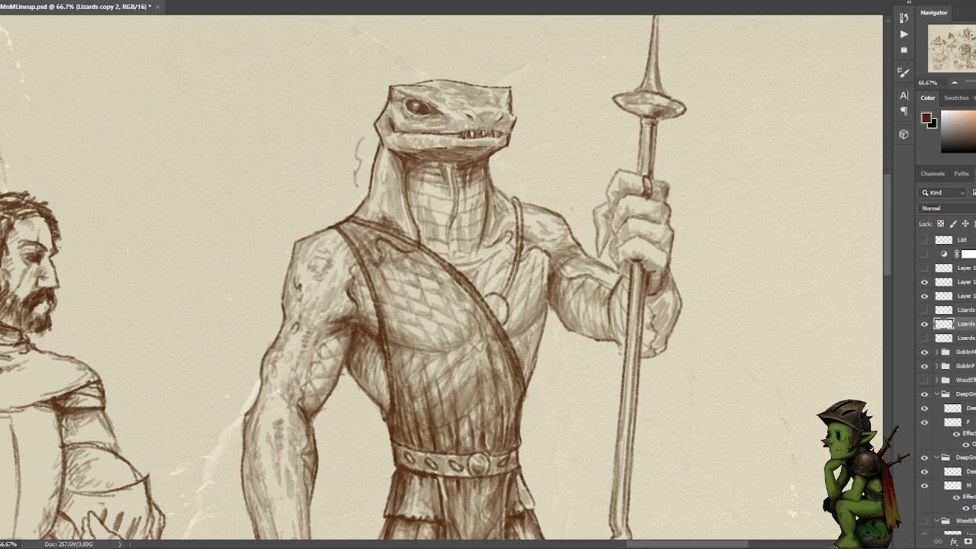
Try two short strokes beside the lizard's neck, then undo both.
mouse_move(365, 173)
mouse_down()
mouse_move(354, 148)
mouse_move(362, 131)
mouse_up()
key(ctrl+z)
drag(359, 190, 360, 138)
key(ctrl+z)
key(ctrl+z)
Paint a short dark mark along the snout edge, redrawing it once.
drag(456, 74, 534, 81)
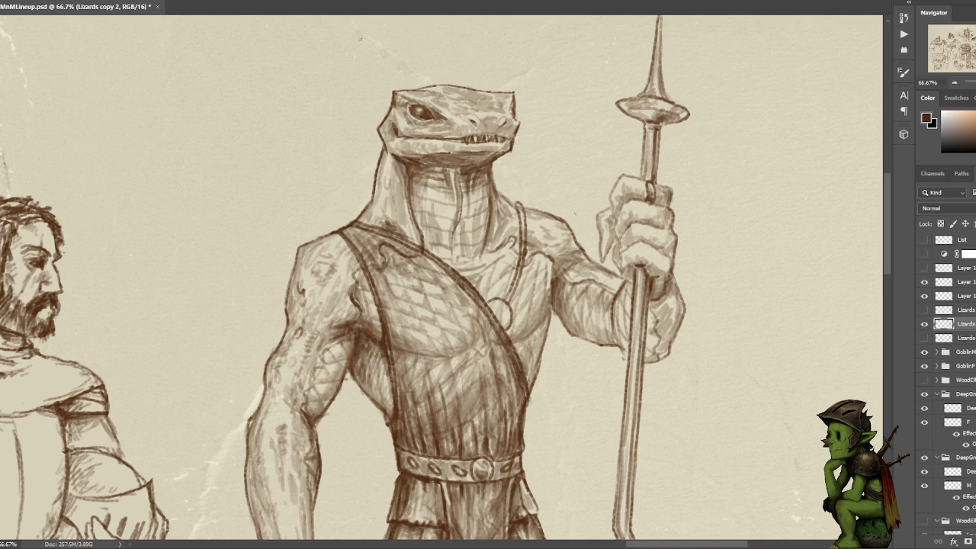
drag(379, 103, 381, 153)
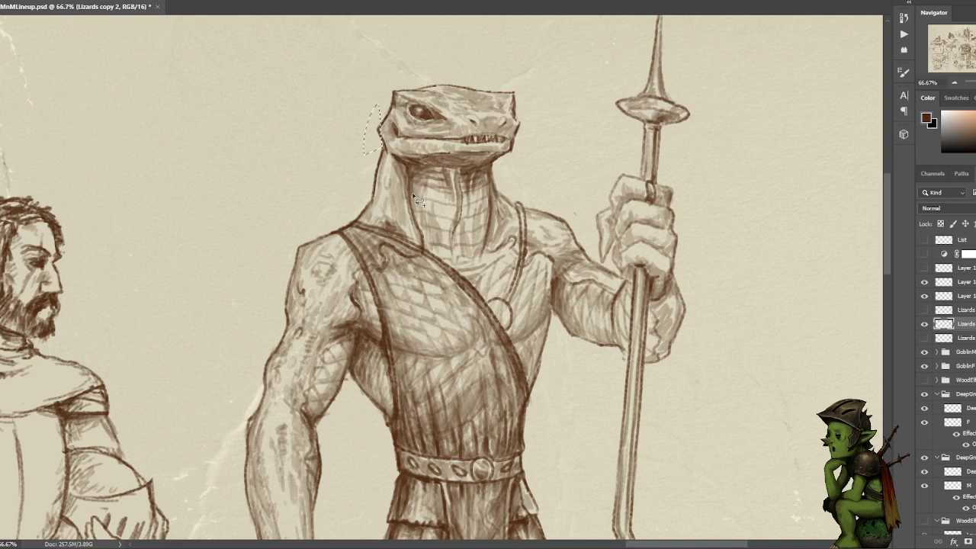
key(ctrl+d)
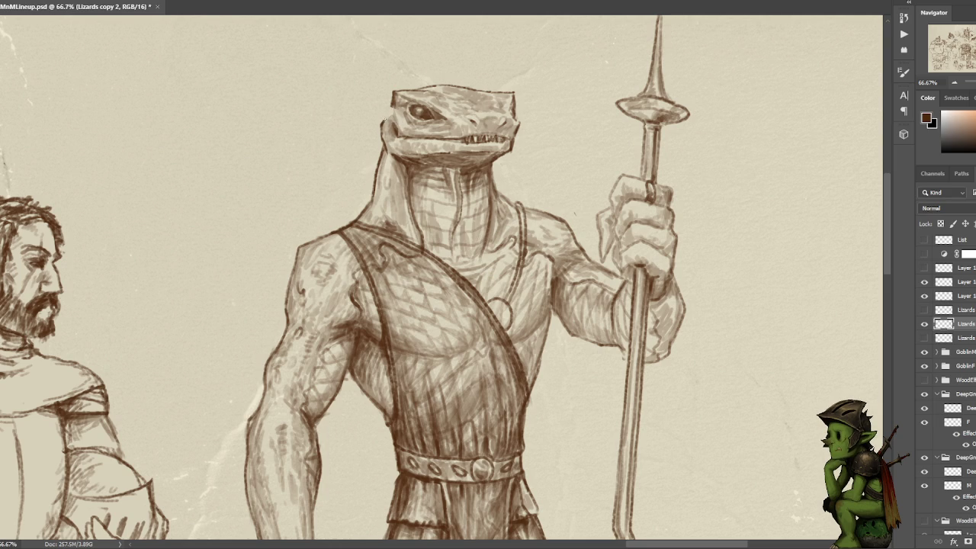
drag(392, 105, 384, 115)
key(ctrl+z)
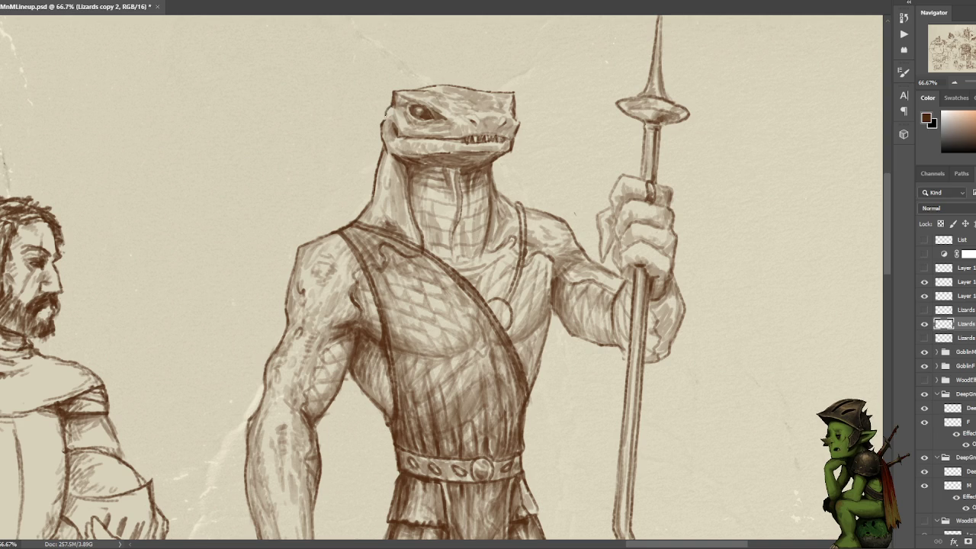
drag(387, 118, 389, 111)
key(ctrl+minus)
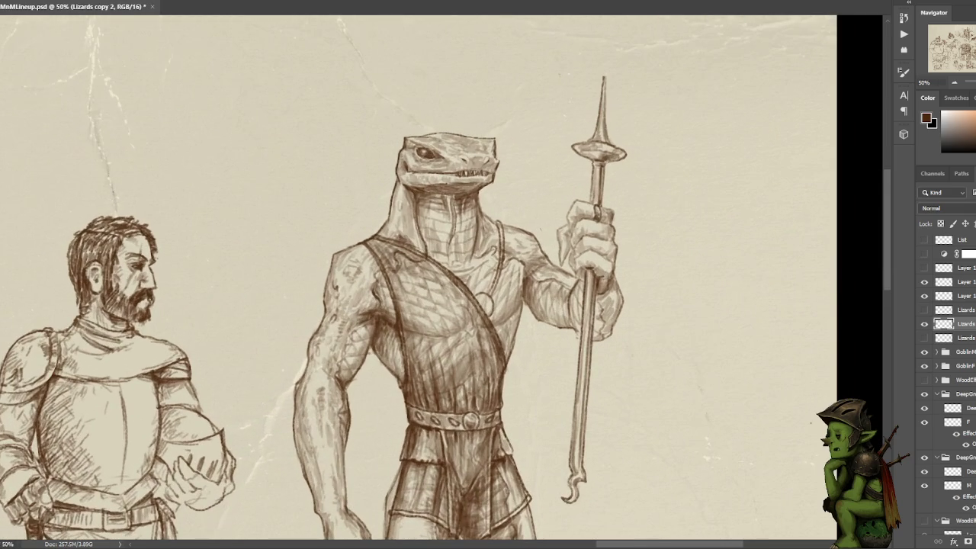
key(ctrl+plus)
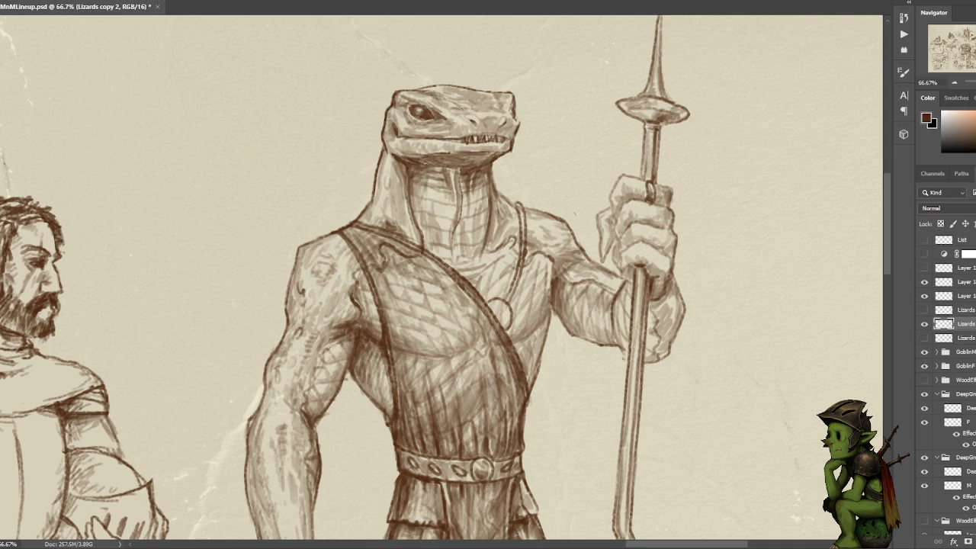
Add a dark stroke across the lizard's snout, checking it at 33.3% and 50% zoom.
drag(478, 109, 461, 106)
key(ctrl+minus)
key(ctrl+minus)
scroll(562, 52, down, 2)
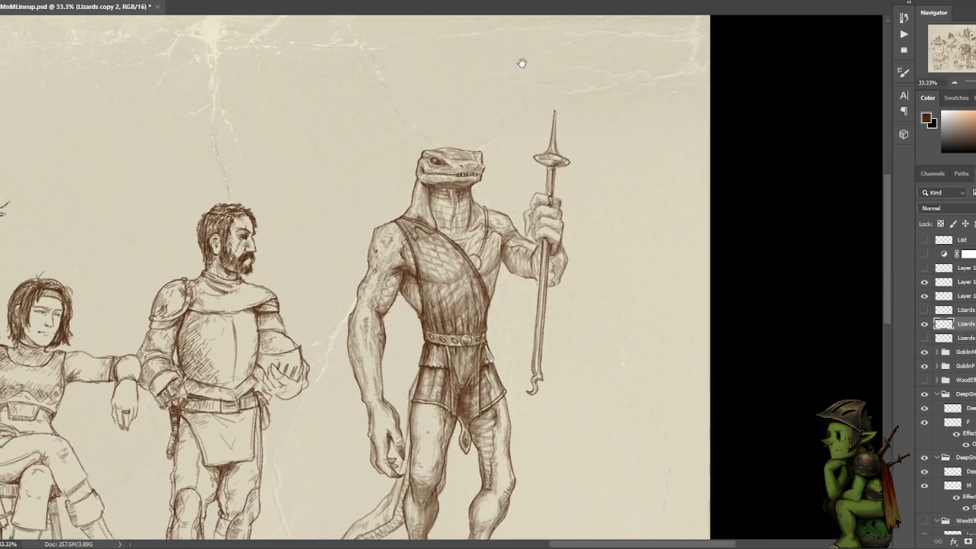
key(ctrl+plus)
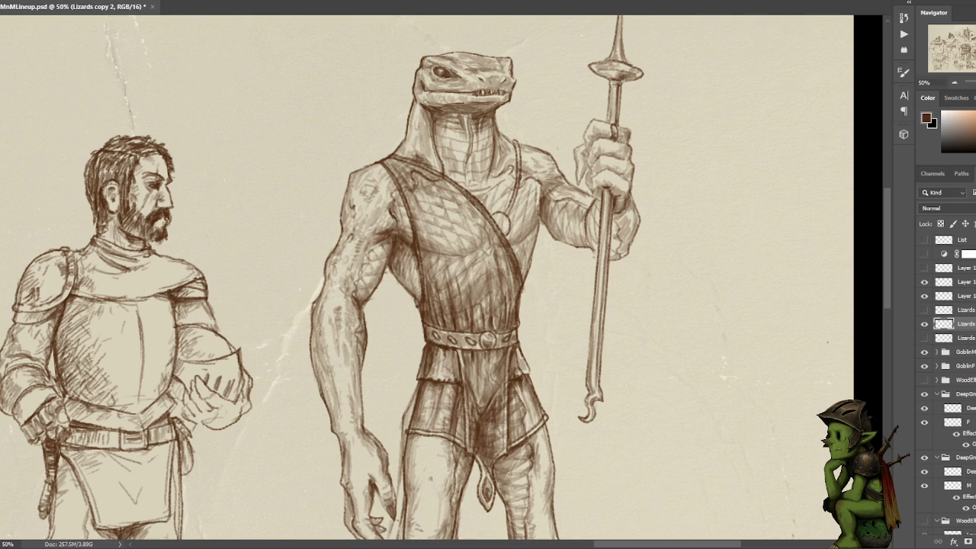
right_click(430, 105)
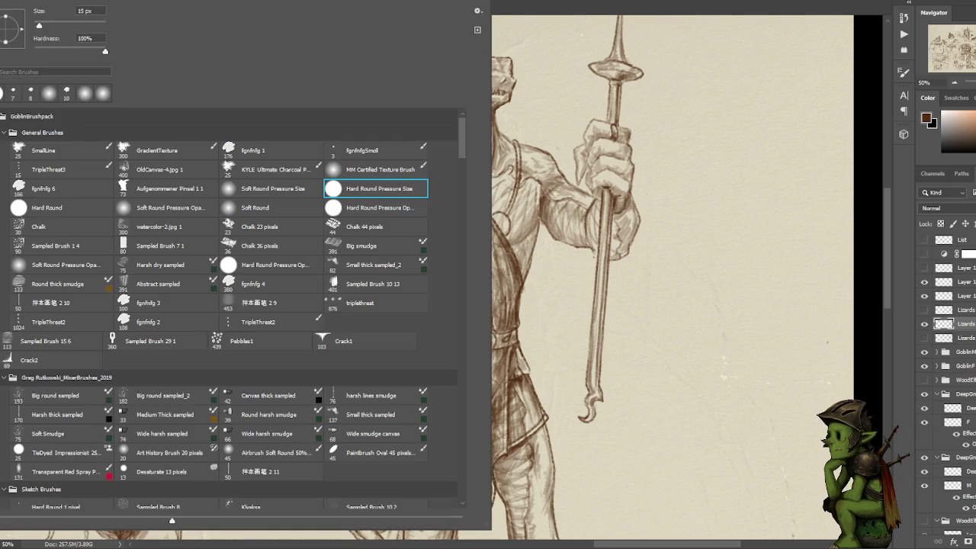
Switch to the fgnfnfg 1 brush preset and cancel a trial squash of the lizard figure.
click(251, 153)
key(Return)
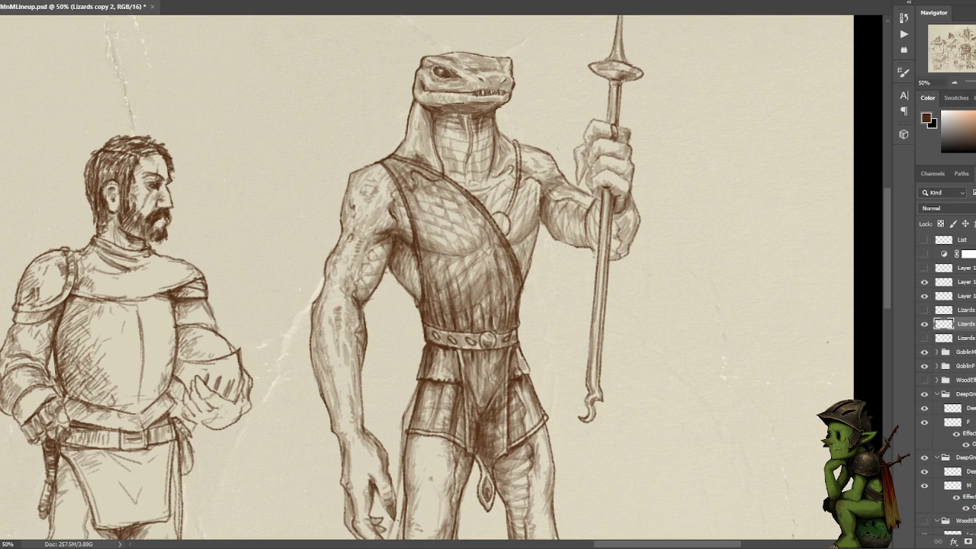
drag(513, 92, 516, 98)
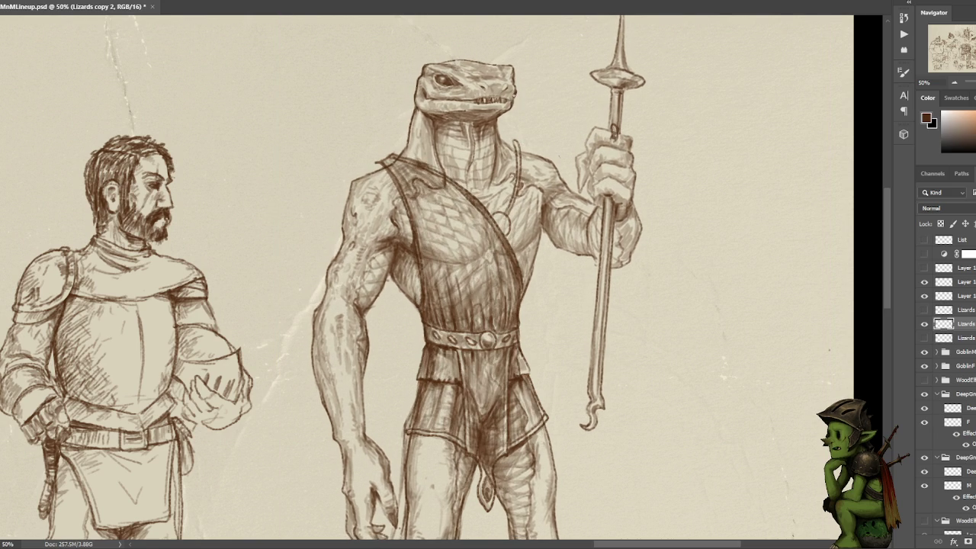
key(Escape)
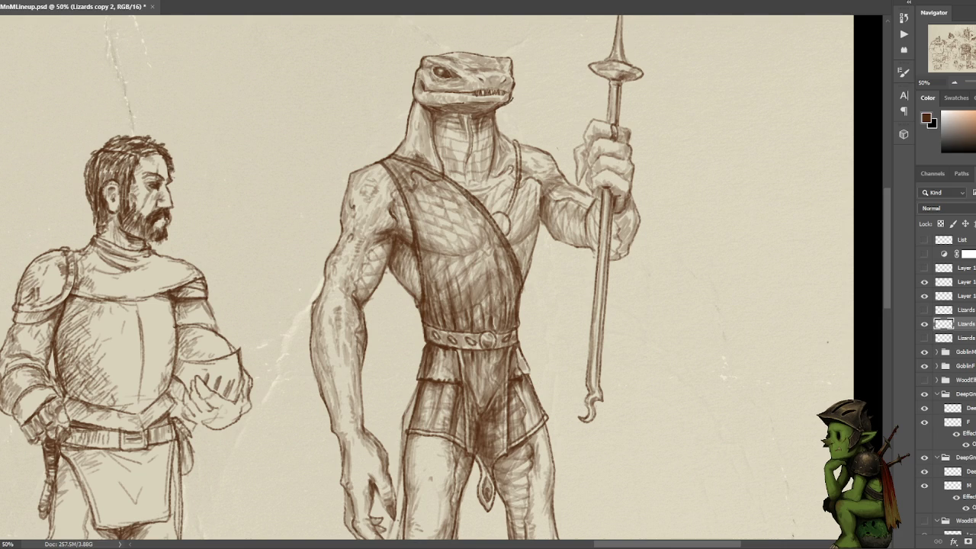
scroll(549, 53, down, 2)
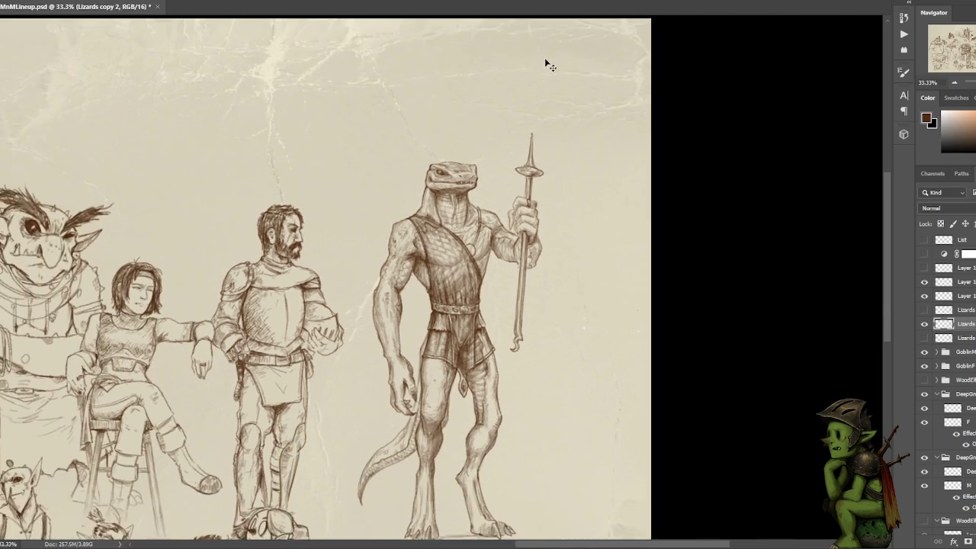
scroll(534, 93, up, 1)
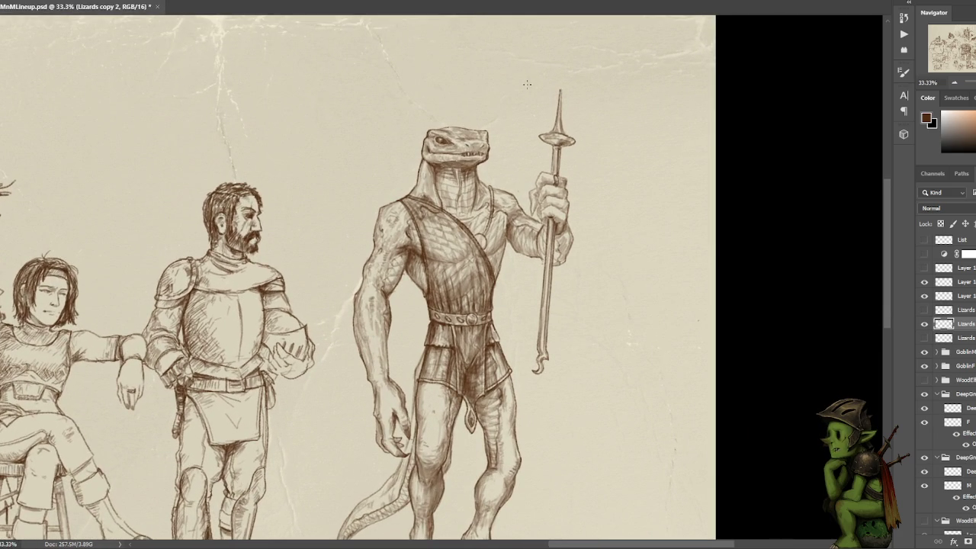
scroll(526, 89, up, 1)
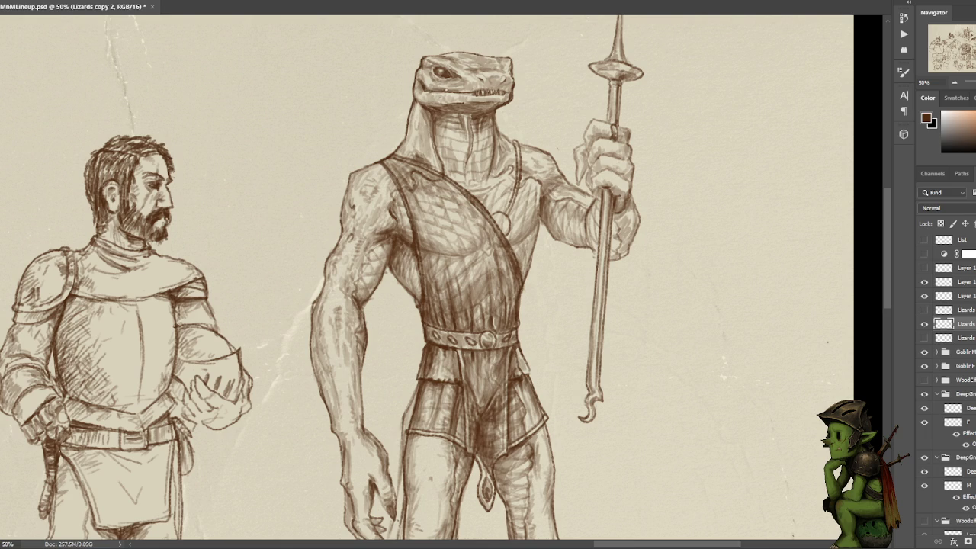
key(ctrl+minus)
key(ctrl+minus)
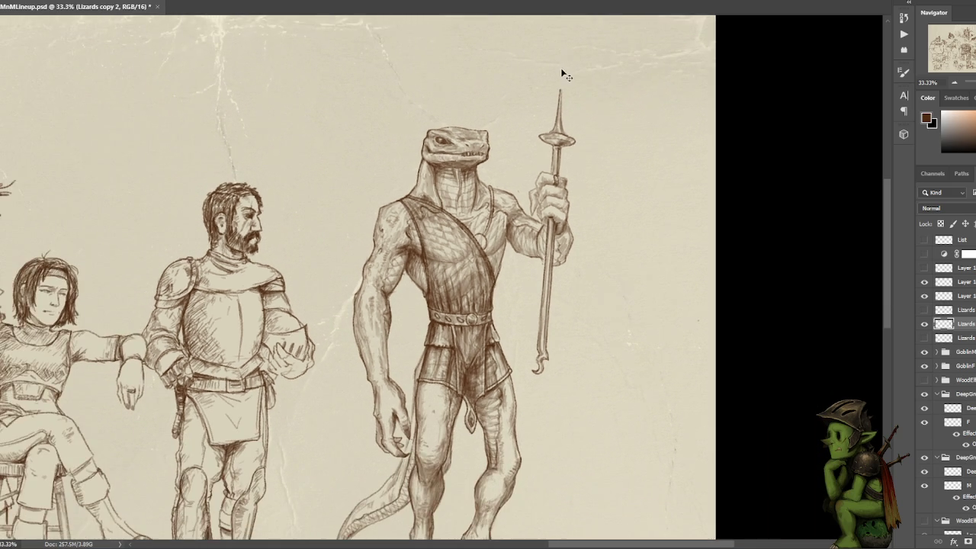
key(ctrl+plus)
key(ctrl+plus)
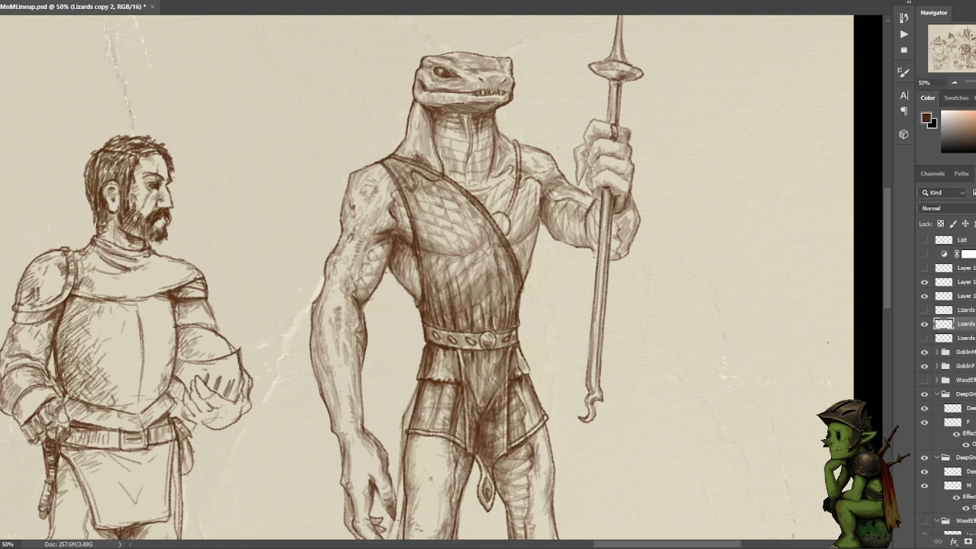
click(491, 101)
key(ctrl+z)
scroll(598, 94, down, 2)
scroll(598, 94, down, 1)
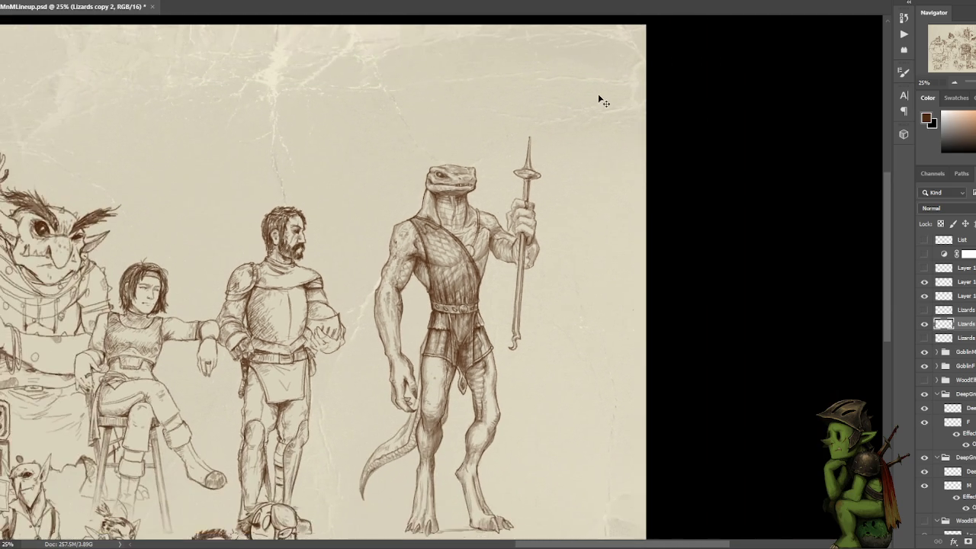
scroll(571, 99, up, 1)
scroll(545, 101, up, 1)
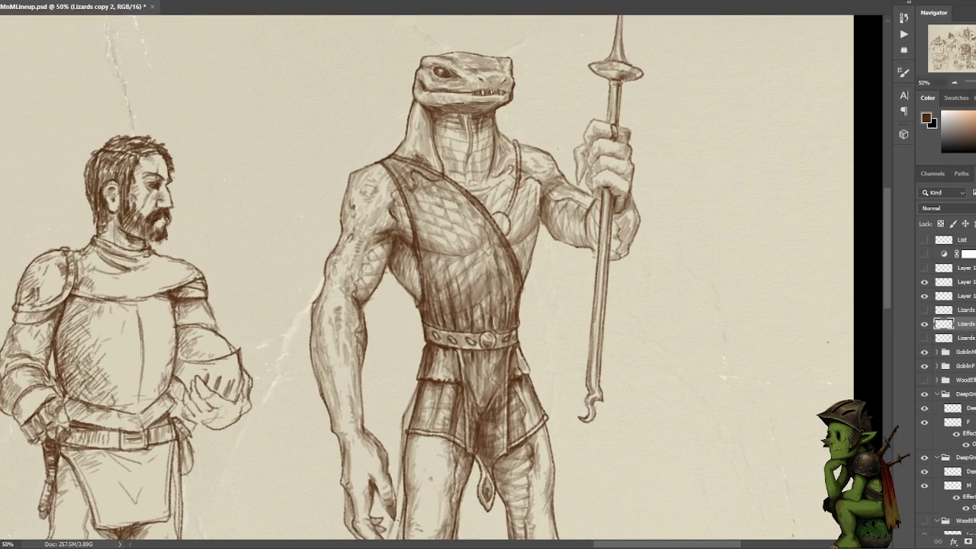
scroll(658, 280, down, 1)
scroll(658, 280, down, 1)
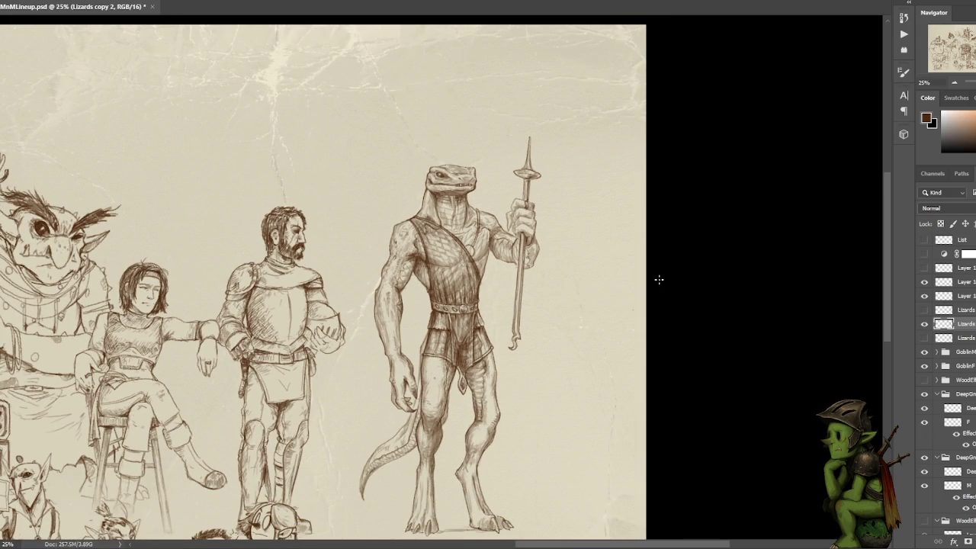
scroll(658, 279, up, 1)
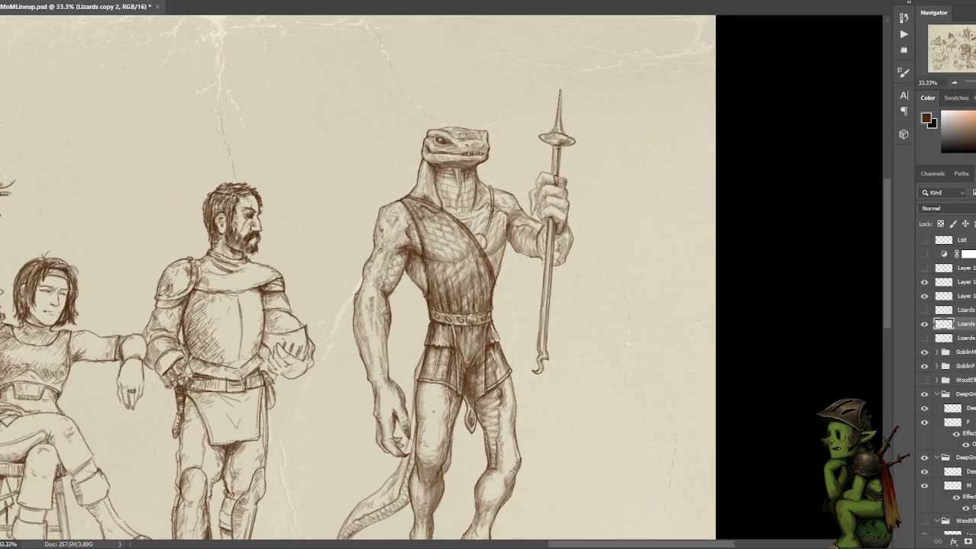
scroll(658, 280, up, 1)
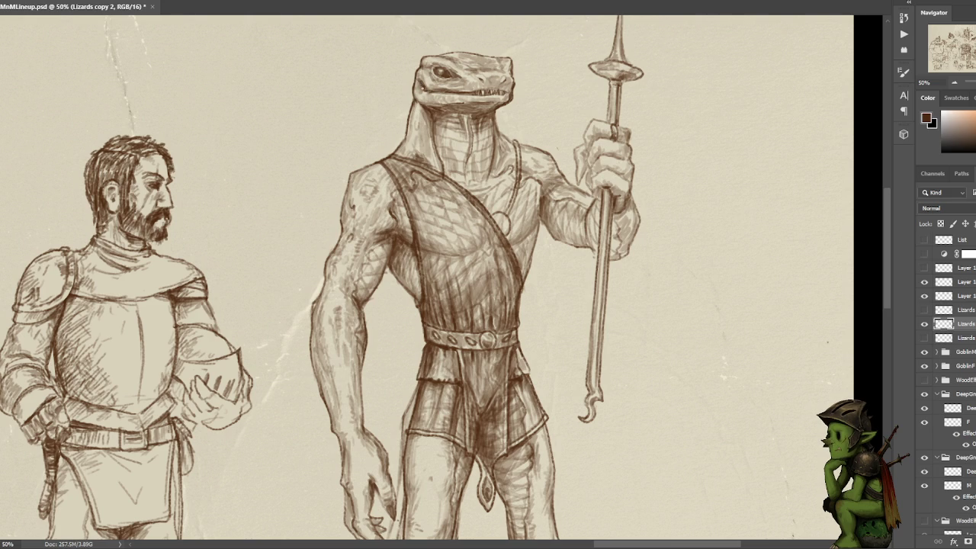
key(ctrl+minus)
key(ctrl+minus)
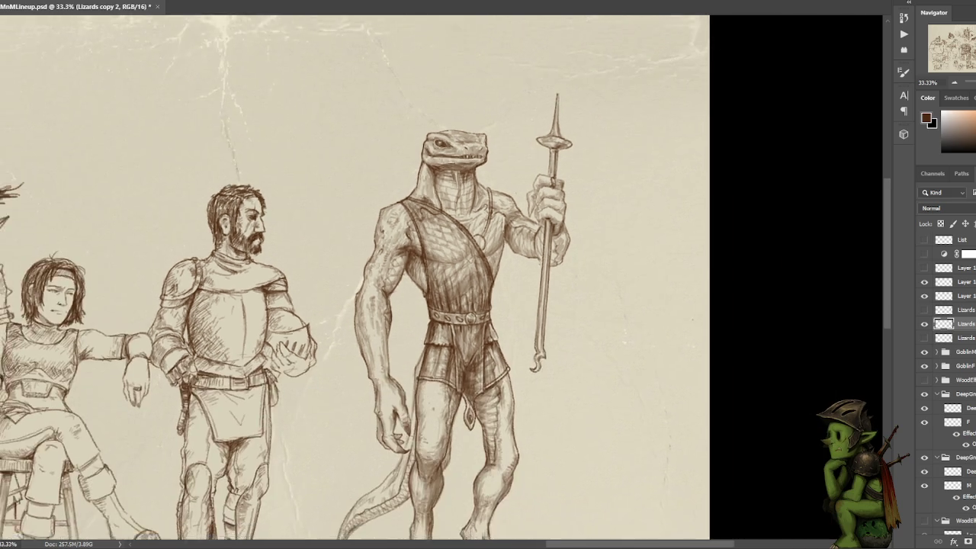
drag(565, 95, 562, 70)
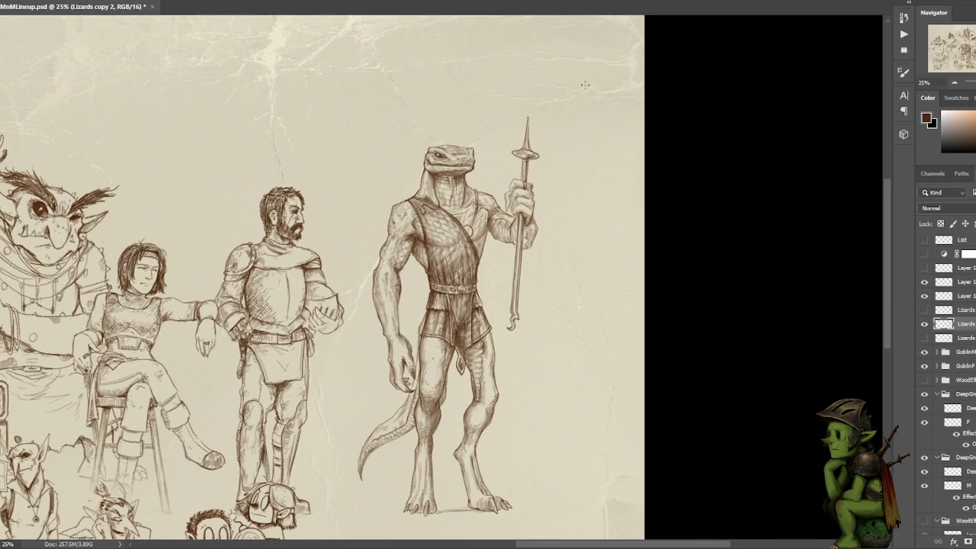
key(ctrl+plus)
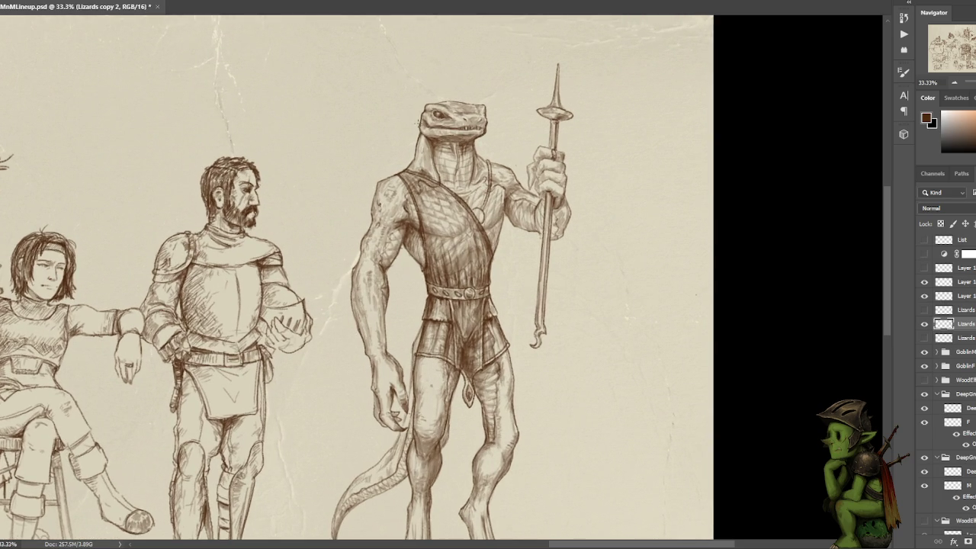
key(ctrl+plus)
key(ctrl+minus)
key(ctrl+minus)
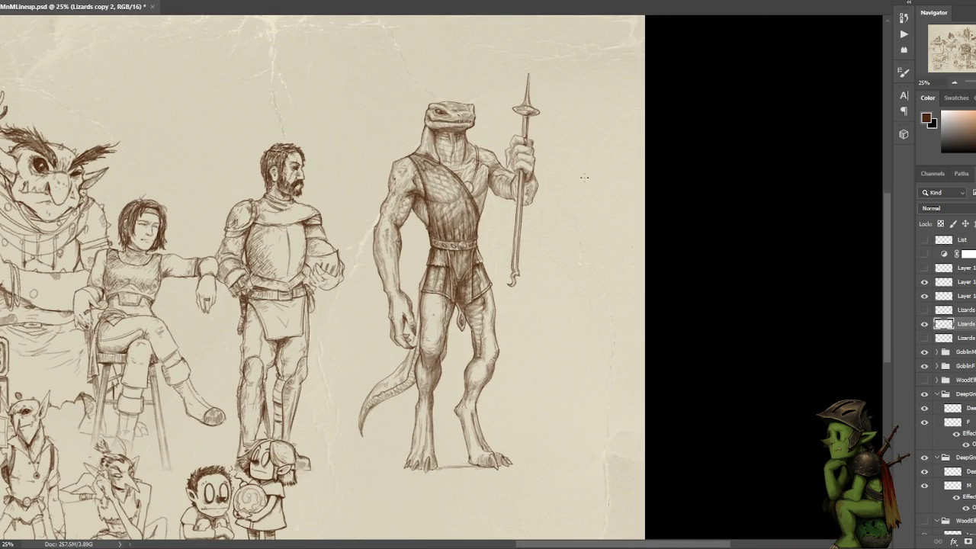
scroll(565, 191, down, 1)
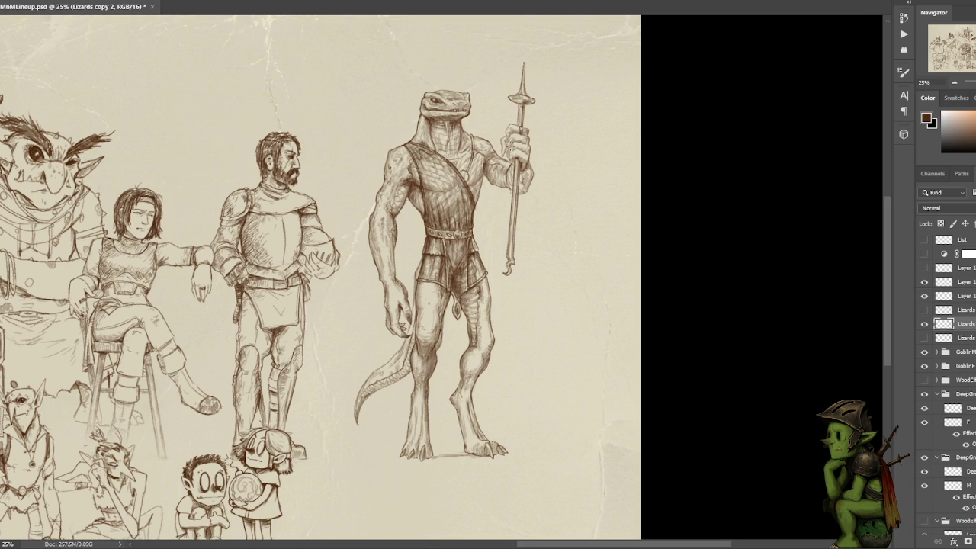
click(924, 324)
Toggle the Lizards layers to compare the darker and lighter lizard versions.
click(925, 324)
click(924, 323)
click(925, 324)
click(924, 323)
click(923, 337)
drag(598, 190, 562, 197)
key(ctrl+minus)
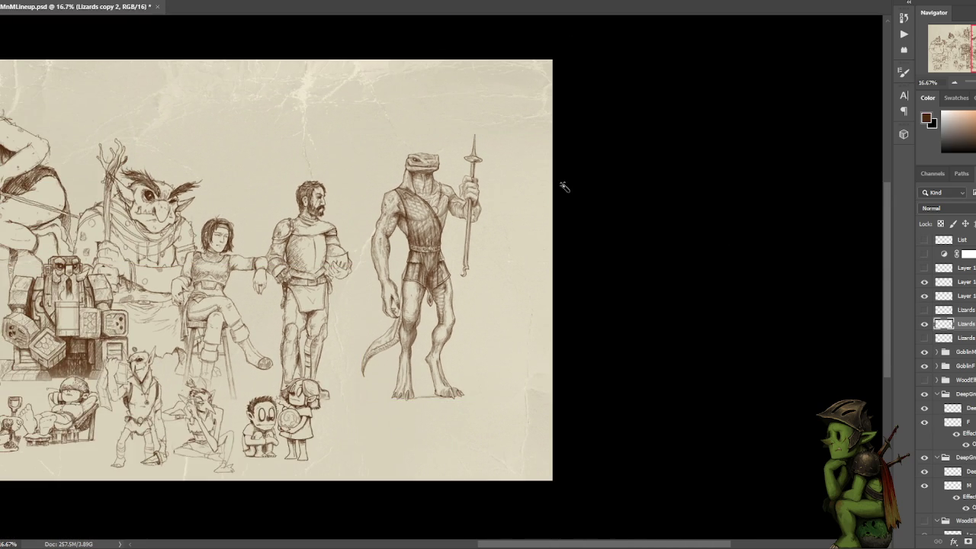
key(ctrl+plus)
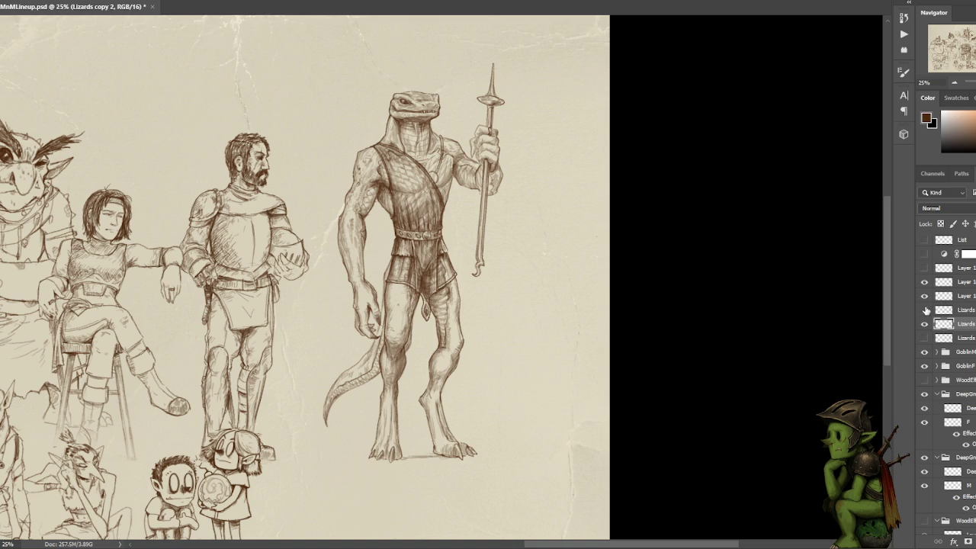
Add an empty layer above Lizards copy, select Lizards copy 2, and reorder the lizard layers.
click(966, 311)
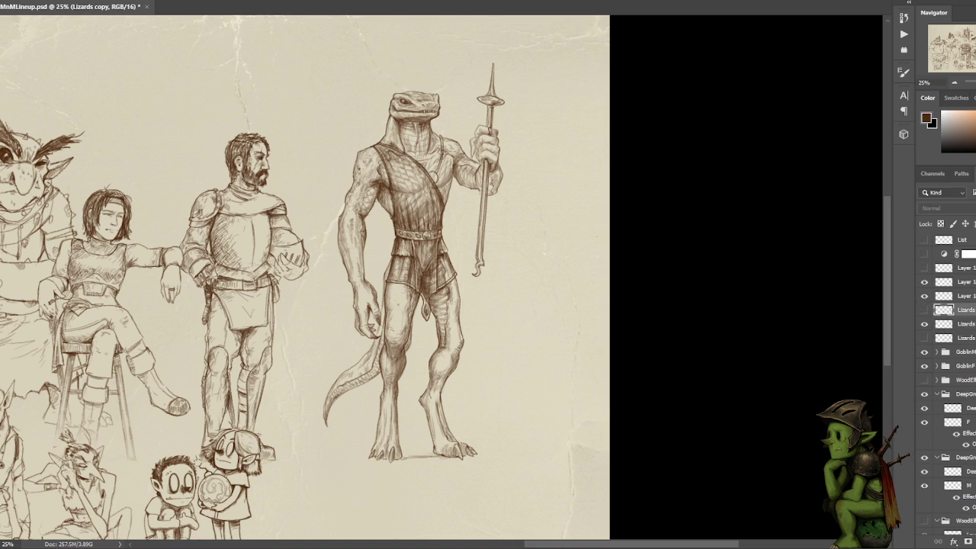
key(ctrl+shift+alt+n)
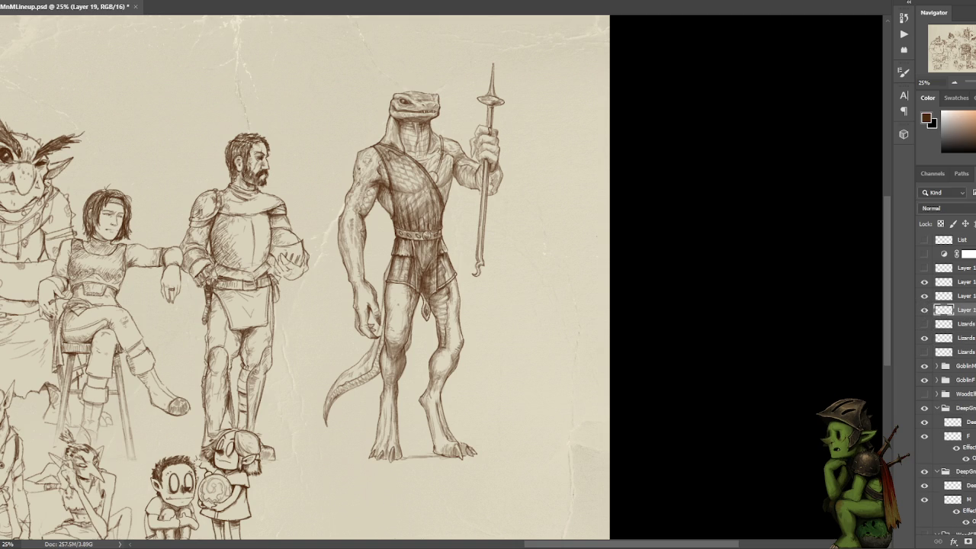
key(ctrl+minus)
drag(521, 219, 519, 187)
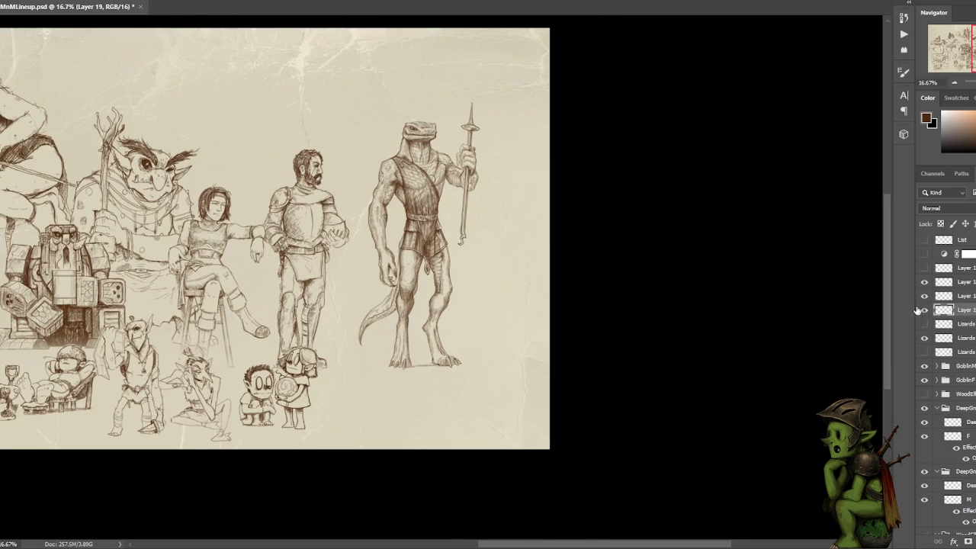
click(946, 338)
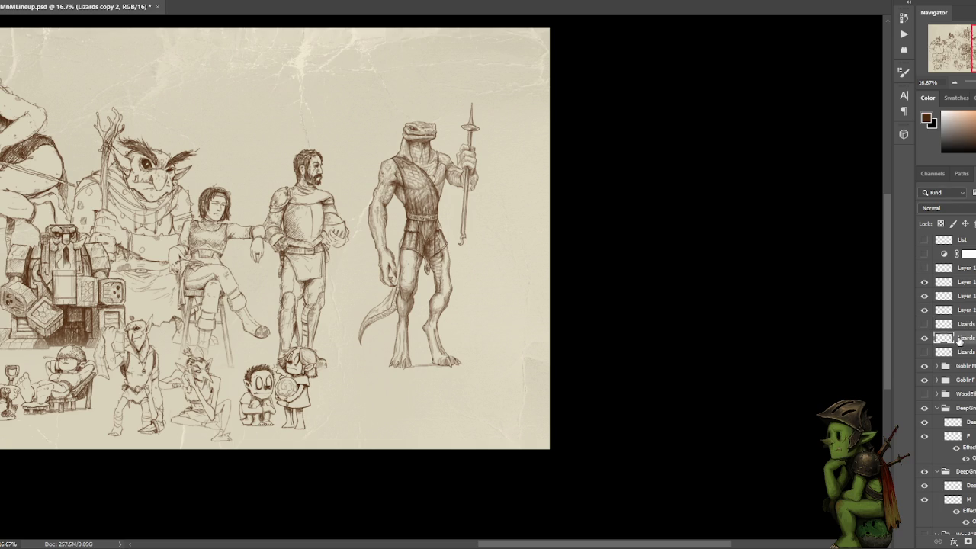
click(925, 339)
click(925, 339)
click(924, 281)
click(924, 295)
drag(963, 295, 965, 328)
Compare the lizardfolk with and without its vest on Layer 16, leaving the vest visible.
click(925, 324)
click(925, 324)
click(925, 324)
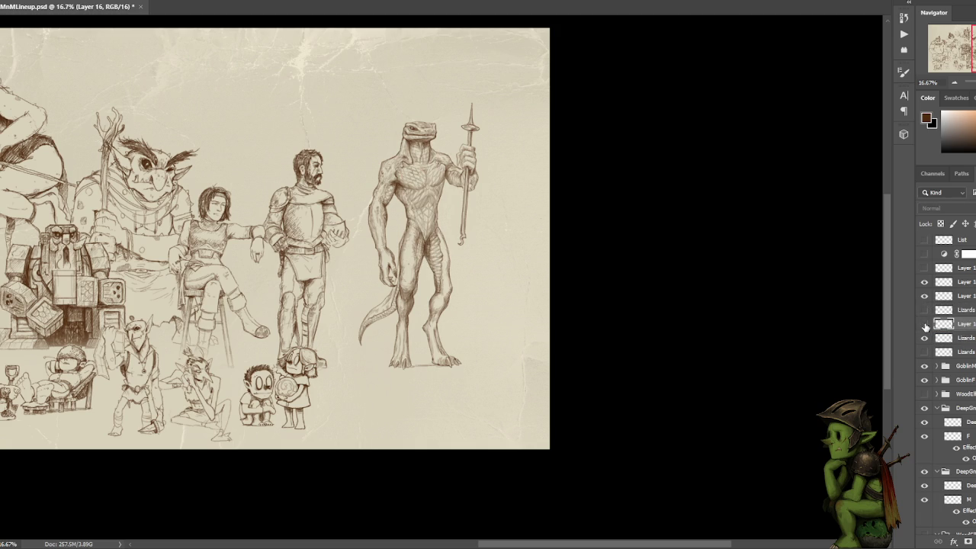
click(925, 324)
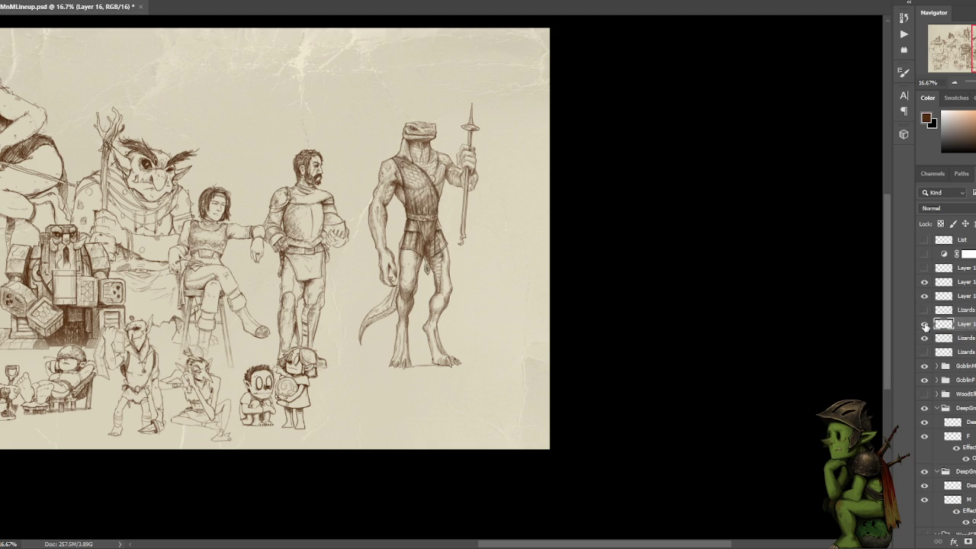
key(ctrl+plus)
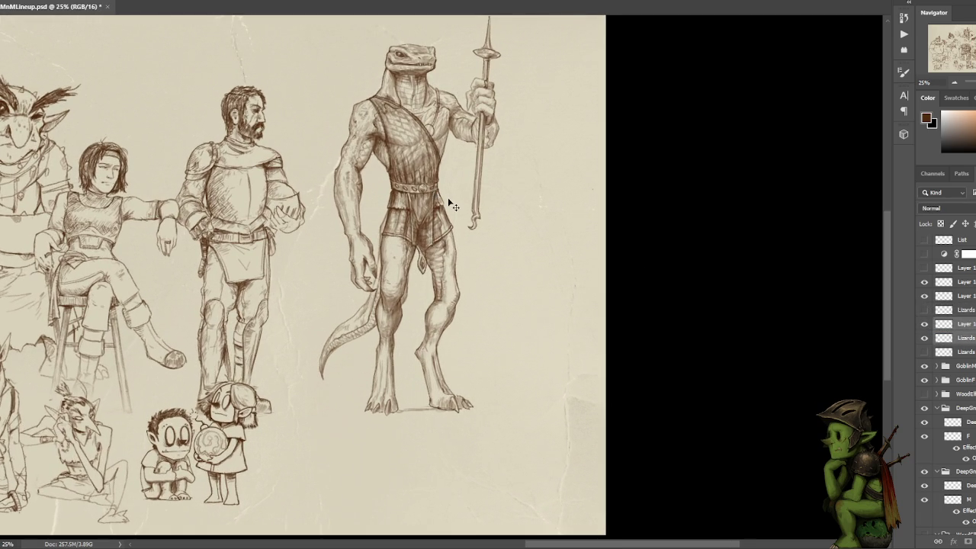
scroll(447, 201, down, 1)
key(ctrl+plus)
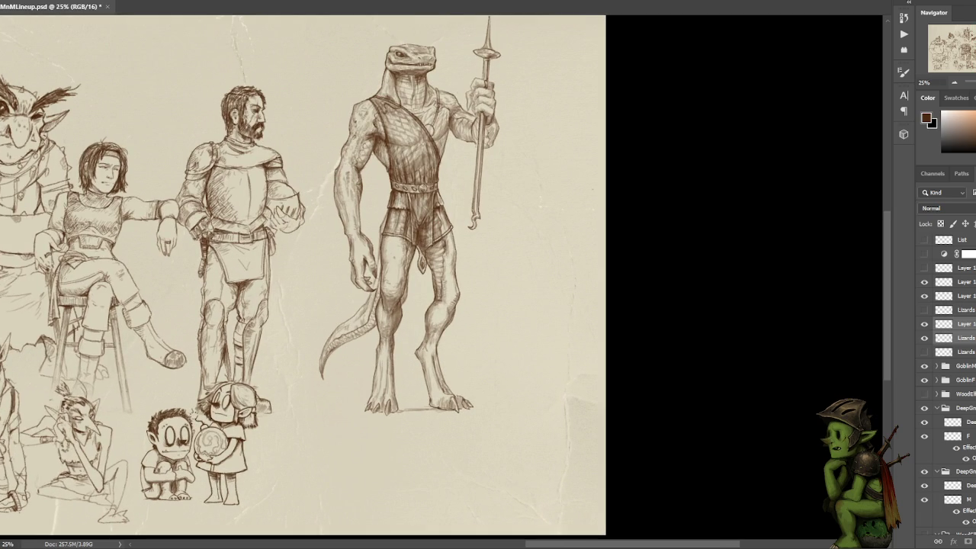
Hide the HumanM knight layer and shift the lizardfolk figure slightly left.
ctrl+click(232, 110)
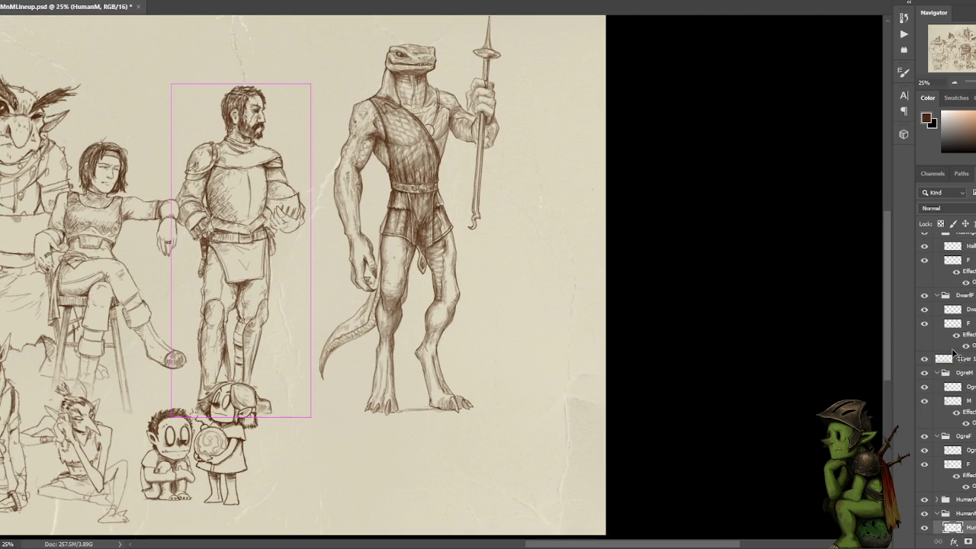
click(925, 514)
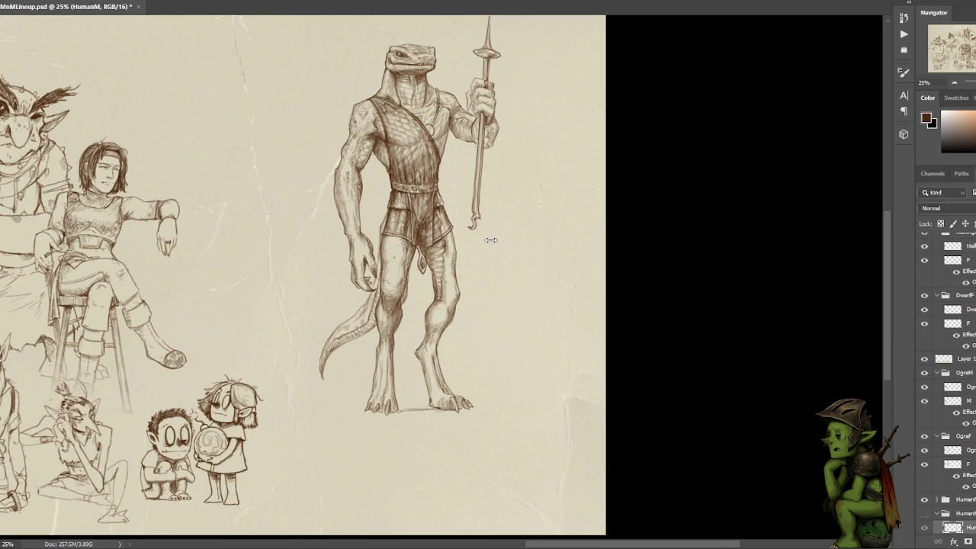
ctrl+click(407, 63)
scroll(946, 381, up, 1)
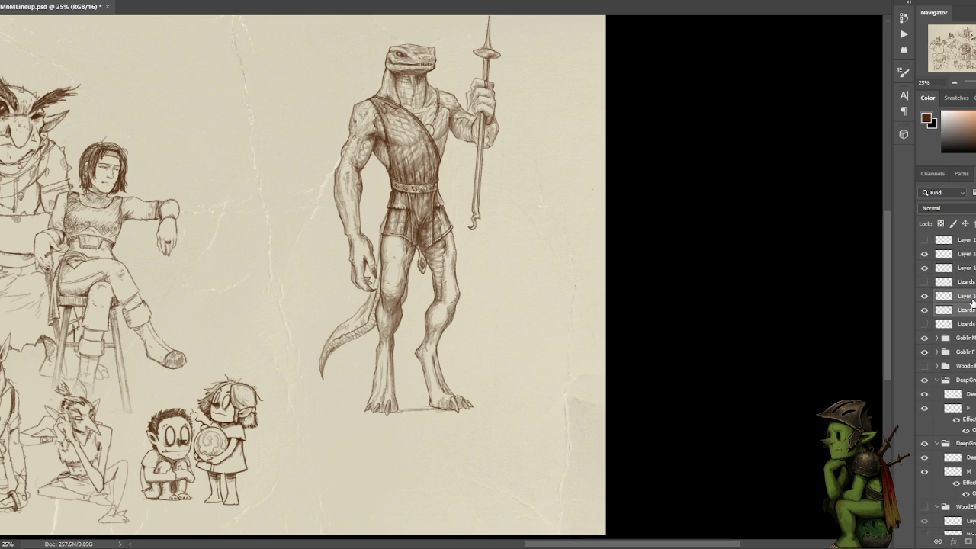
mouse_move(471, 247)
mouse_down()
mouse_move(402, 249)
mouse_move(480, 274)
mouse_move(420, 235)
mouse_move(413, 244)
mouse_move(461, 276)
mouse_move(459, 262)
mouse_move(394, 277)
mouse_move(411, 281)
mouse_up()
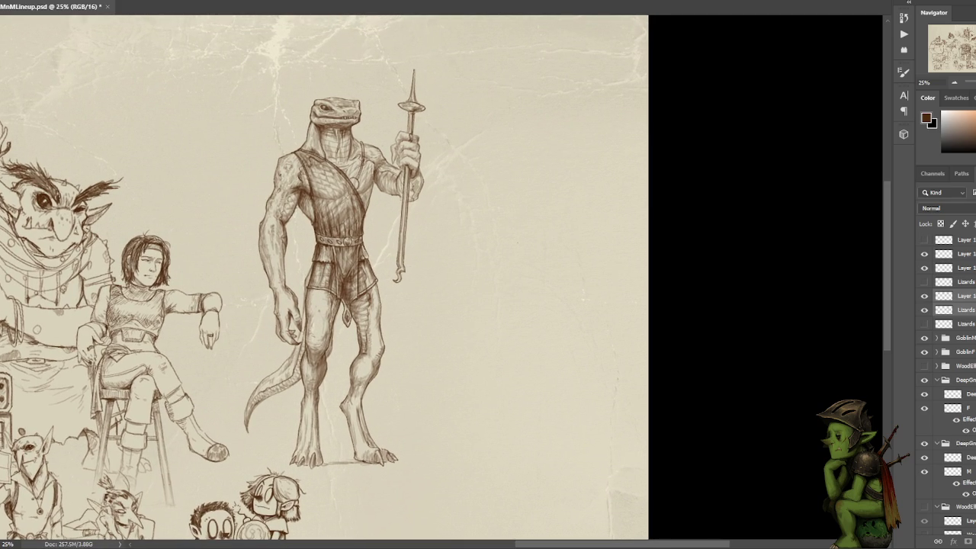
Add a new empty layer above Layer 16 and discard a couple of test strokes.
click(965, 297)
click(973, 311)
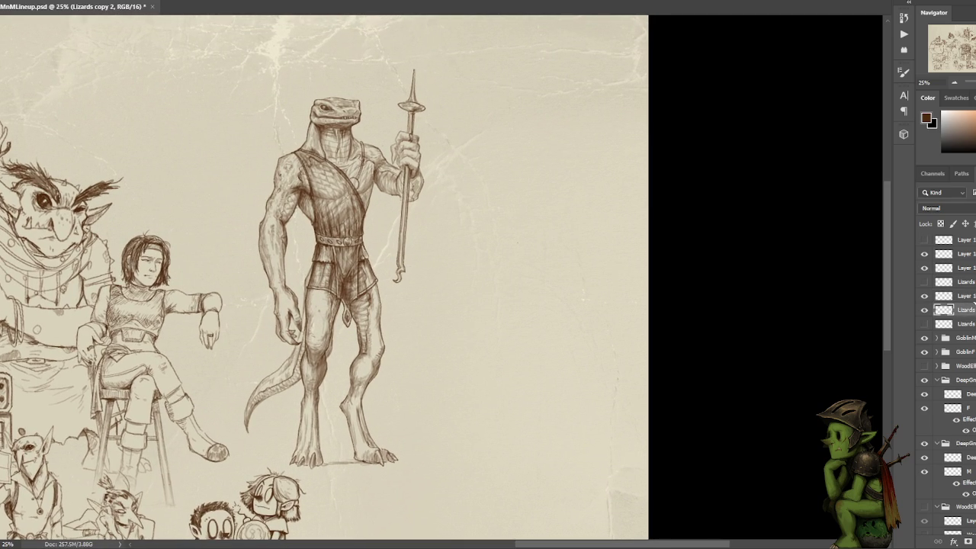
click(969, 297)
key(ctrl+alt+shift+n)
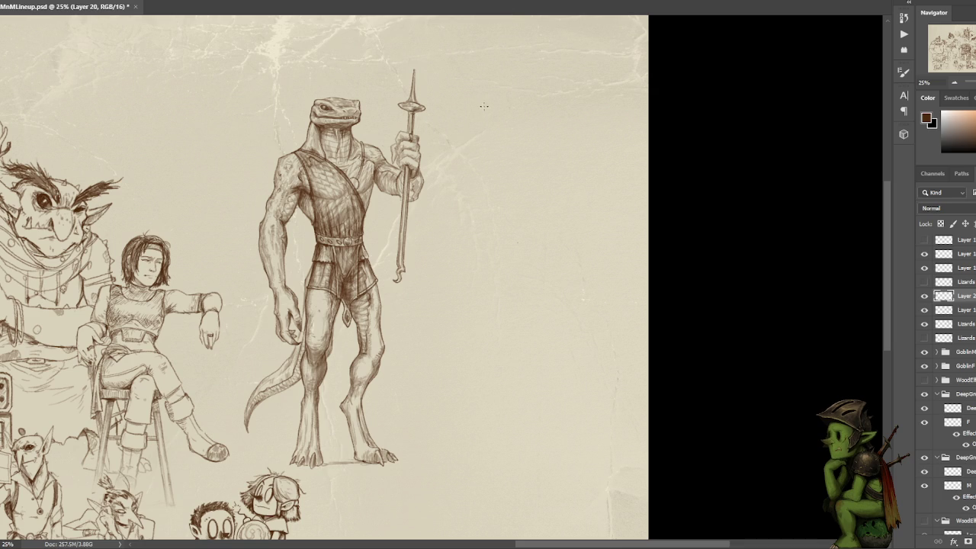
key(ctrl+z)
mouse_move(482, 108)
mouse_down()
mouse_move(477, 138)
mouse_move(494, 116)
mouse_up()
key(ctrl+z)
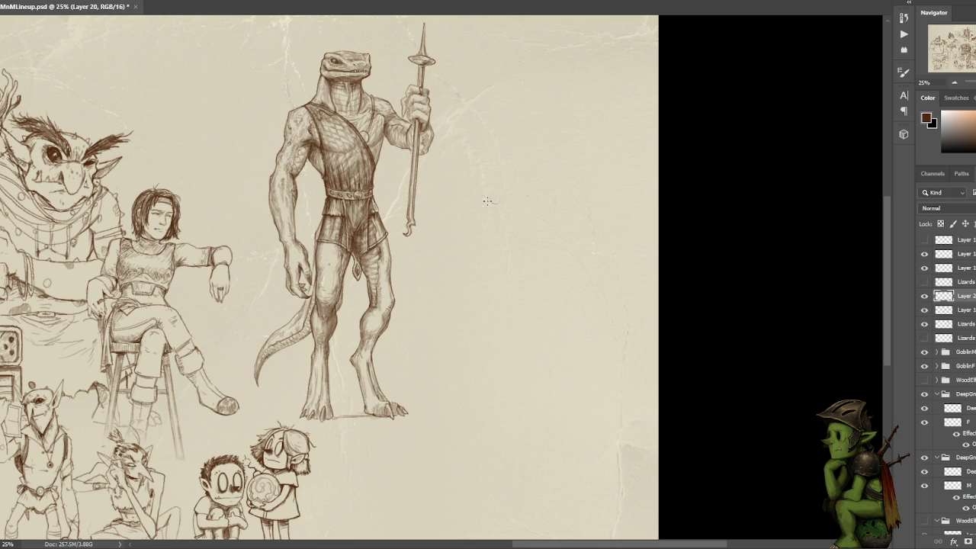
Sketch a rough head outline right of the spear, with an upper curve and closing lower stroke.
mouse_move(492, 148)
mouse_down()
mouse_move(541, 158)
mouse_move(516, 146)
mouse_up()
key(ctrl+z)
key(ctrl+z)
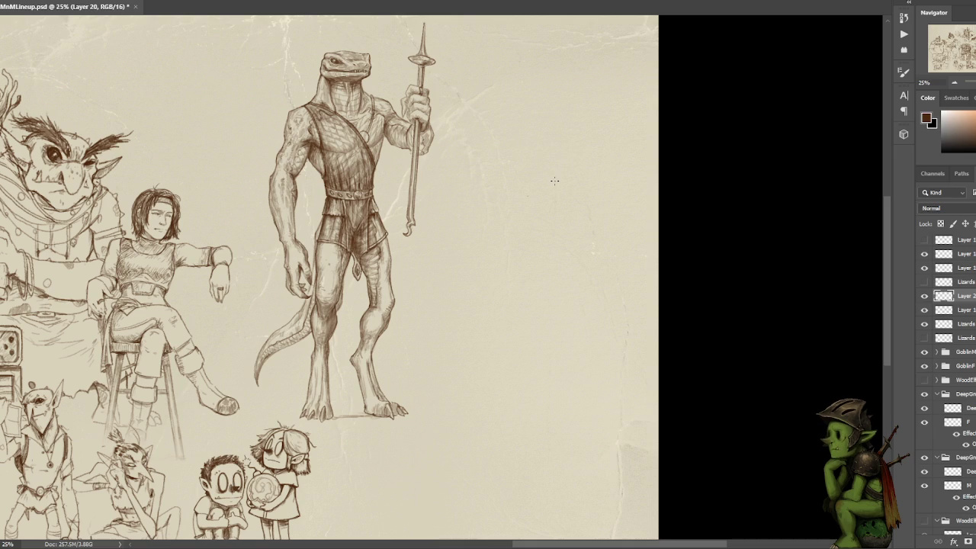
drag(507, 162, 487, 163)
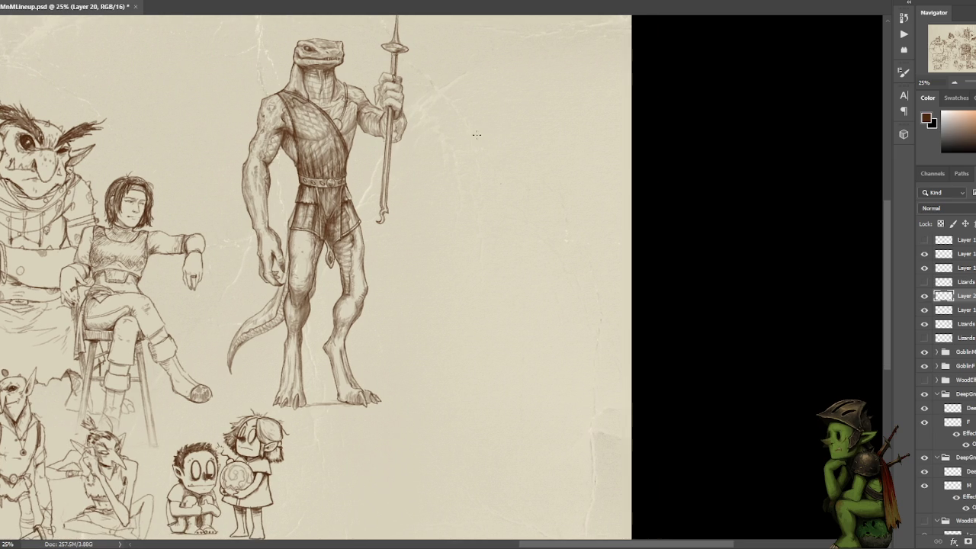
drag(499, 138, 508, 144)
key(ctrl+z)
drag(513, 160, 480, 157)
key(ctrl+z)
mouse_move(493, 160)
mouse_down()
mouse_move(477, 156)
mouse_move(468, 169)
mouse_up()
drag(467, 162, 508, 164)
key(ctrl+z)
Rework the head sketch's top stroke, lasso-selecting and undoing the unwanted parts.
mouse_move(472, 136)
mouse_down()
mouse_move(459, 141)
mouse_move(503, 130)
mouse_move(526, 151)
mouse_up()
key(ctrl+z)
key(ctrl+z)
key(l)
key(ctrl+d)
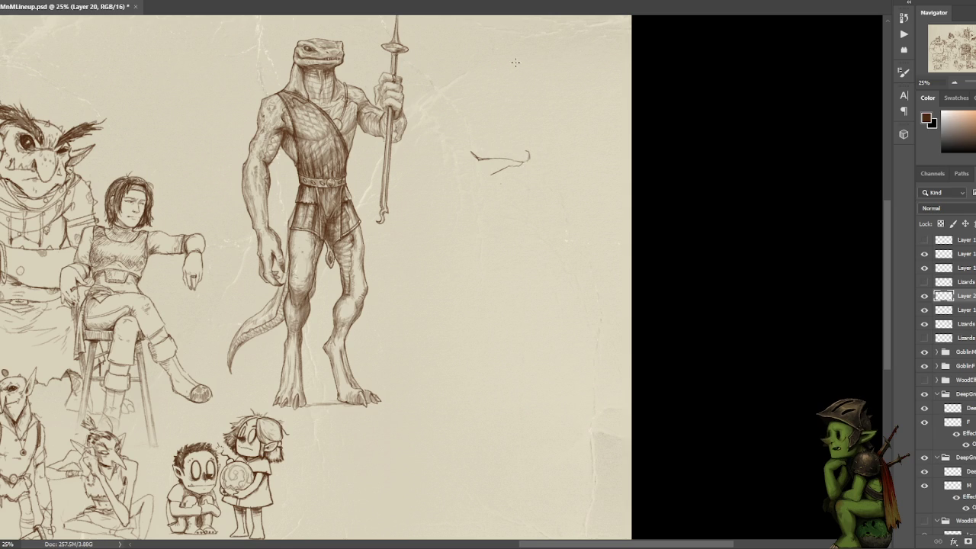
key(v)
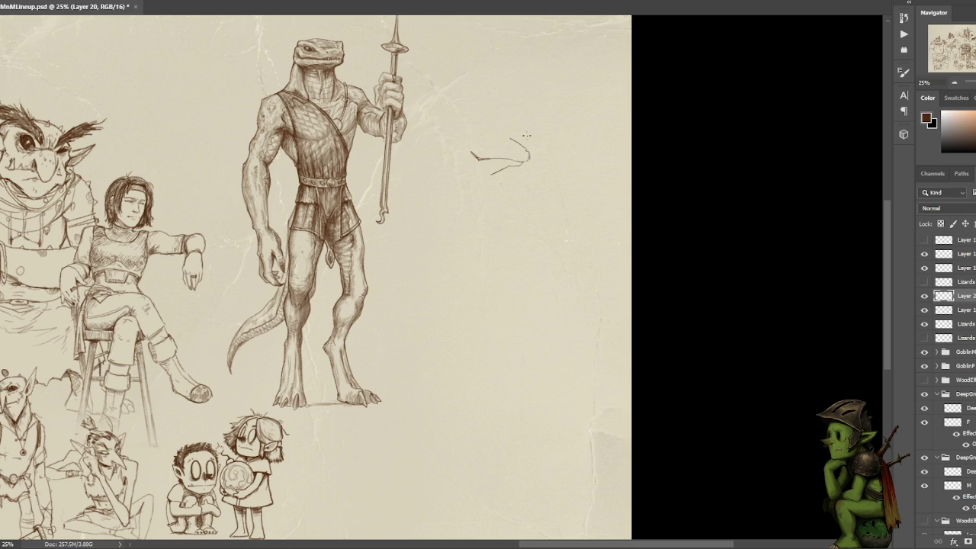
key(ctrl+z)
key(b)
drag(529, 157, 494, 127)
key(ctrl+z)
Try and discard a circle for the head, then zoom to 33.3% on the head study.
key(l)
drag(496, 202, 480, 224)
key(ctrl+d)
key(b)
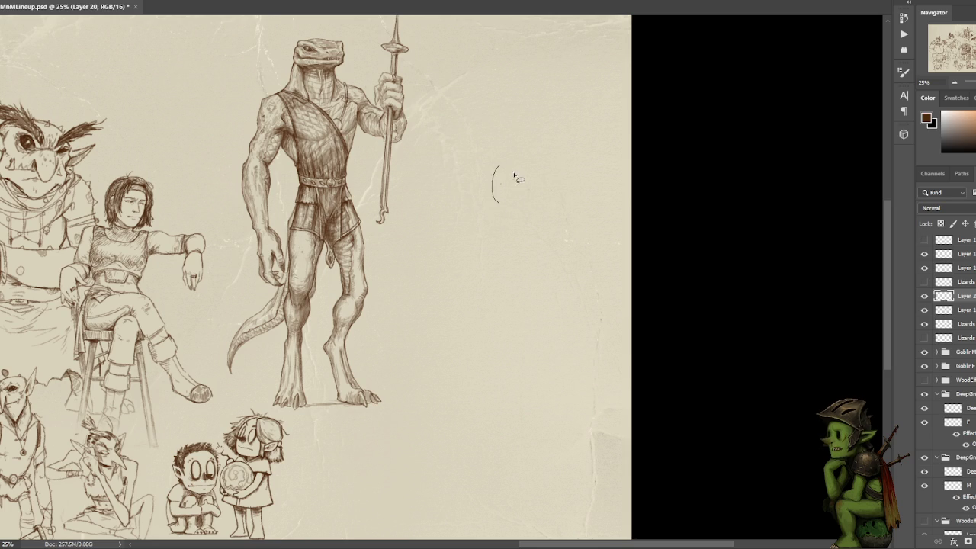
mouse_move(488, 163)
mouse_down()
mouse_move(521, 148)
mouse_move(488, 163)
mouse_up()
key(ctrl+z)
key(ctrl+z)
drag(535, 103, 505, 115)
key(ctrl+plus)
mouse_move(547, 89)
mouse_down()
mouse_move(473, 163)
mouse_move(482, 136)
mouse_move(524, 147)
mouse_up()
key(ctrl+z)
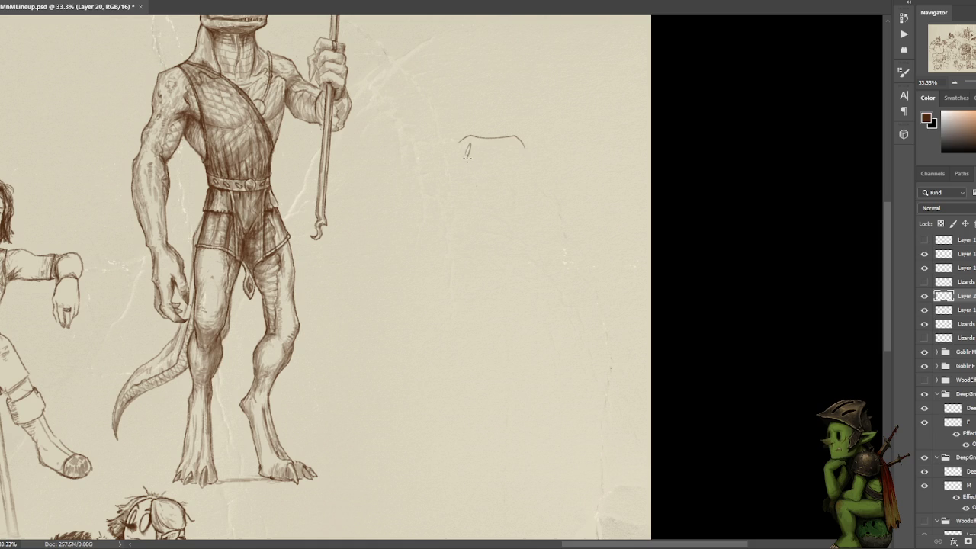
Draw a small eye under the brow line, extend its upper lid, and add a stroke below it.
drag(467, 150, 456, 184)
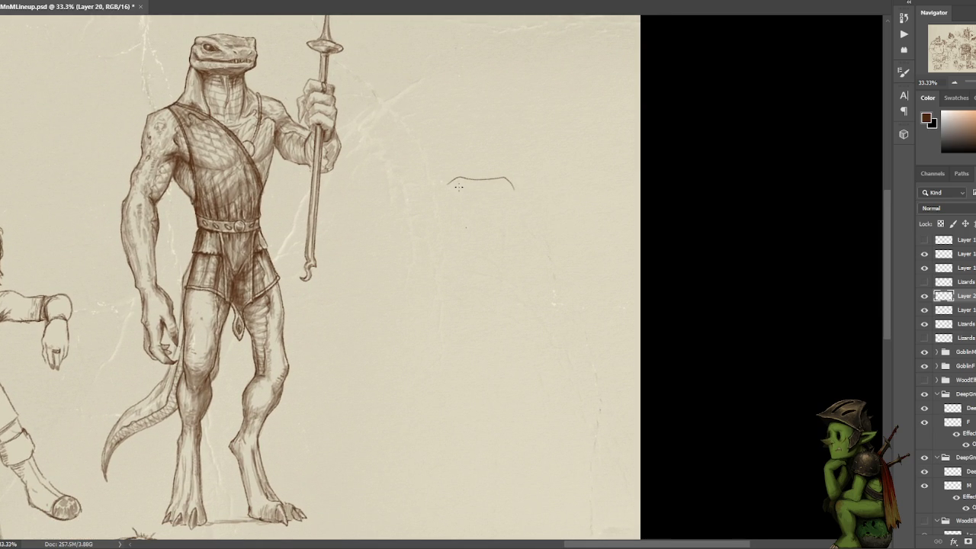
drag(453, 189, 460, 193)
drag(449, 189, 465, 195)
drag(451, 180, 447, 188)
drag(447, 186, 443, 207)
drag(446, 183, 443, 201)
key(ctrl+z)
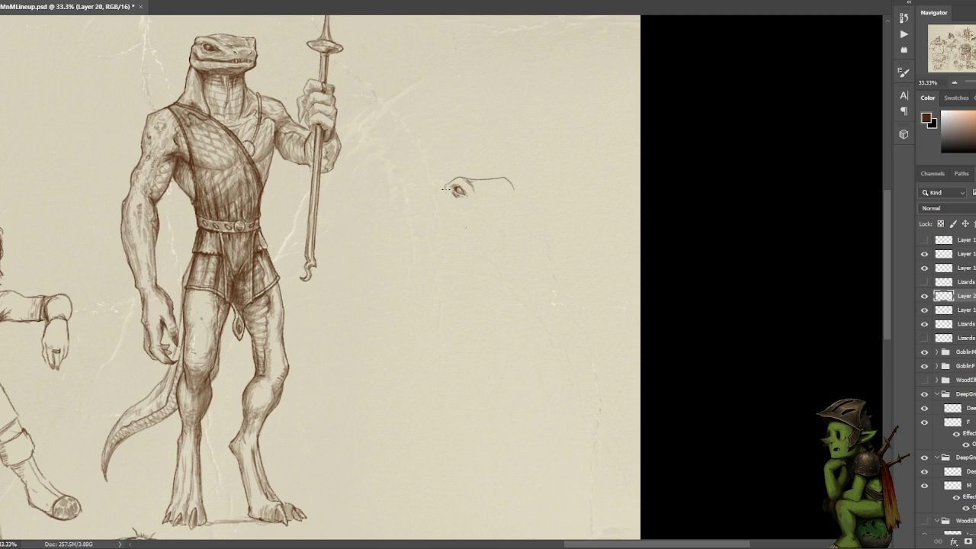
key(ctrl+z)
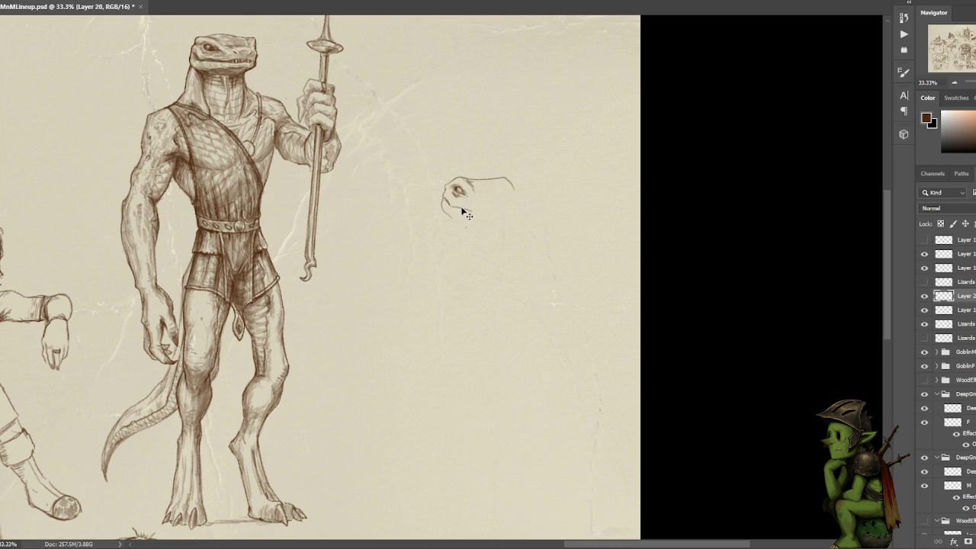
Draw a short line under the eye and the mouth line, discarding two longer jaw extensions.
mouse_move(451, 203)
mouse_down()
mouse_move(465, 209)
mouse_move(489, 194)
mouse_move(458, 191)
mouse_up()
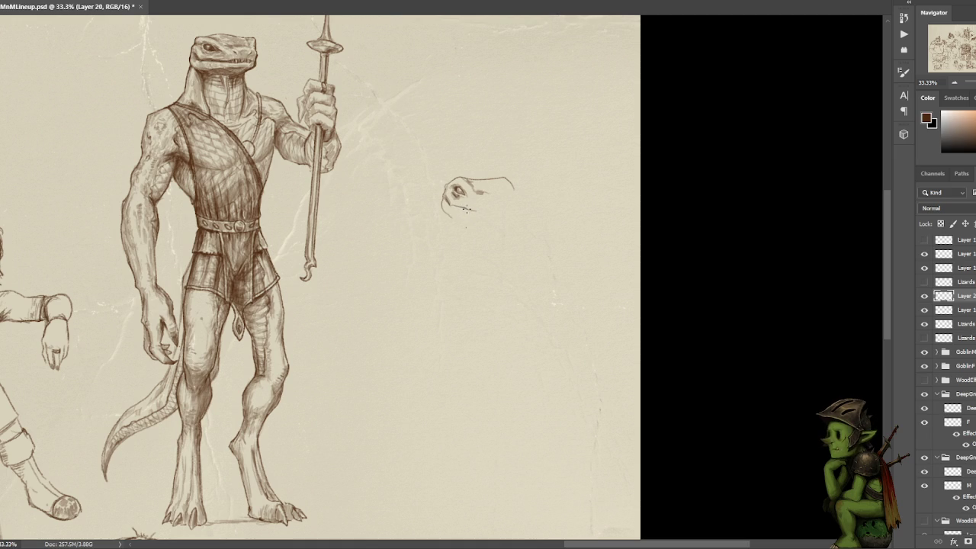
drag(472, 211, 510, 210)
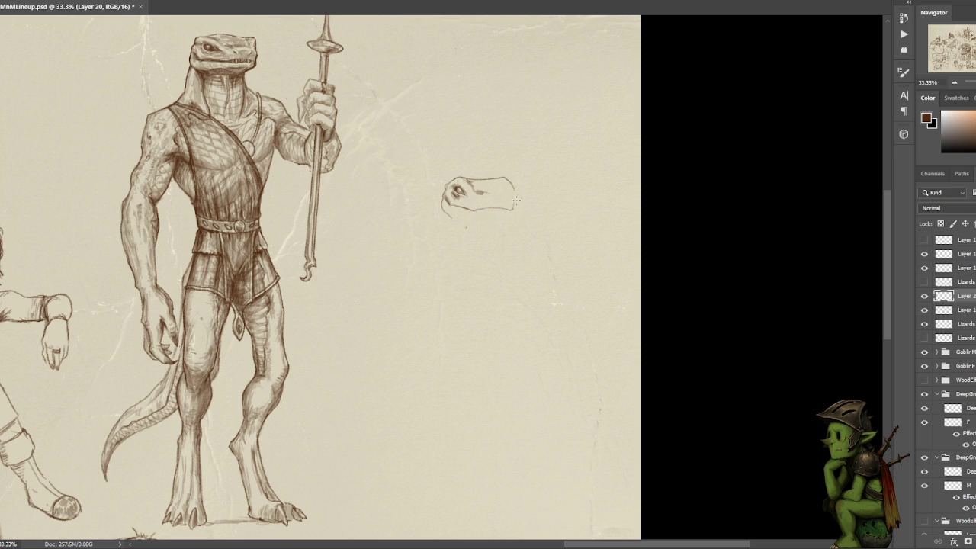
key(ctrl+z)
drag(474, 210, 508, 207)
key(ctrl+z)
drag(482, 198, 492, 199)
Add small nostril and eye marks, then erase part of the head's top outline.
drag(454, 202, 462, 206)
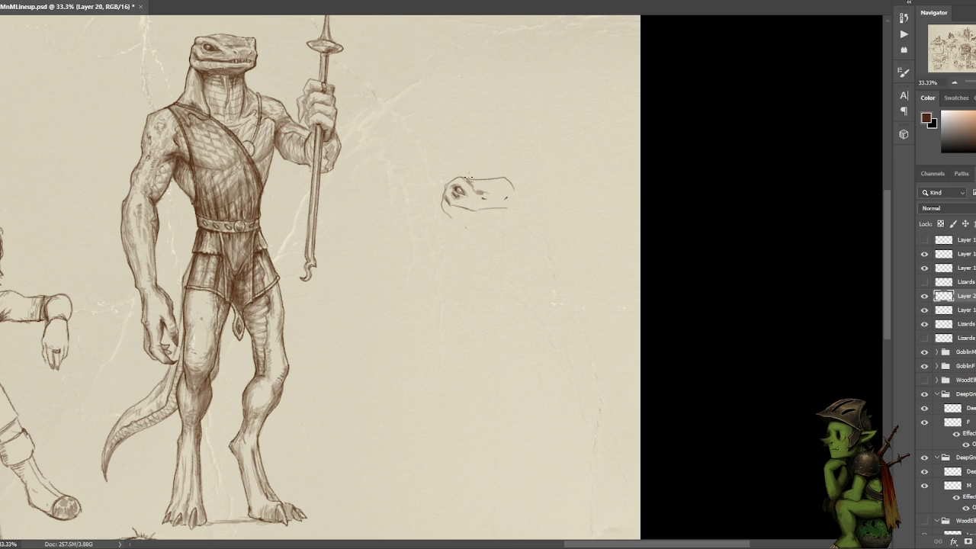
mouse_move(462, 192)
mouse_down()
mouse_move(451, 189)
mouse_move(460, 181)
mouse_up()
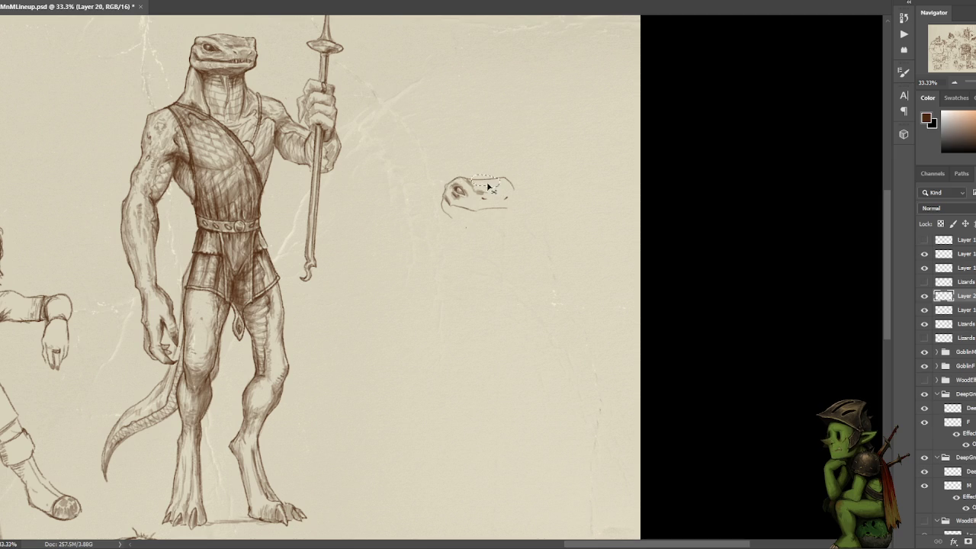
drag(472, 185, 503, 181)
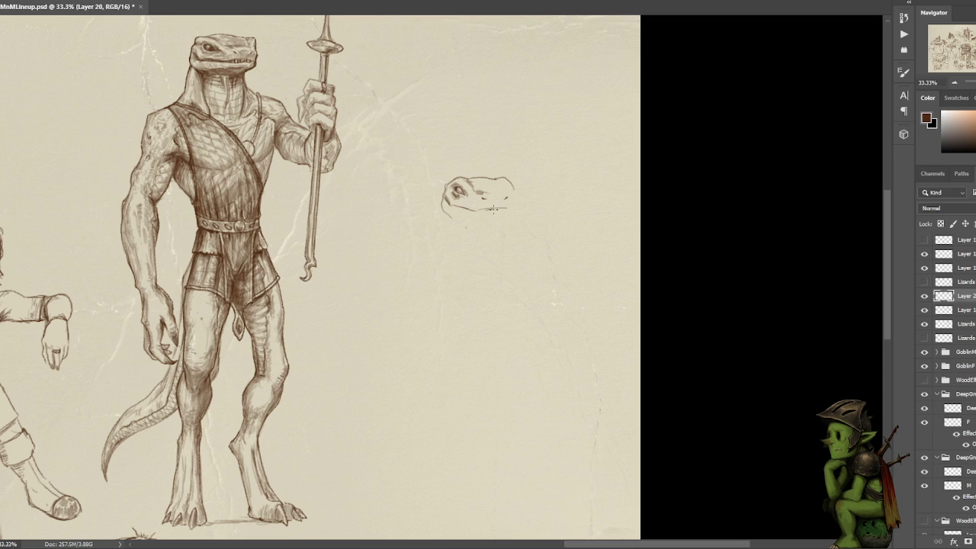
Extend the mouth line, close the snout's right side, and erase the stray chin lines.
drag(487, 209, 509, 208)
drag(513, 190, 503, 220)
key(l)
mouse_move(499, 219)
mouse_down()
mouse_move(458, 220)
mouse_move(510, 226)
mouse_up()
key(Delete)
key(ctrl+d)
Try out neck lines beneath the head, undoing the strokes that sit wrong.
mouse_move(445, 218)
mouse_down()
mouse_move(444, 239)
mouse_move(447, 230)
mouse_up()
key(ctrl+z)
drag(497, 223, 491, 246)
key(ctrl+z)
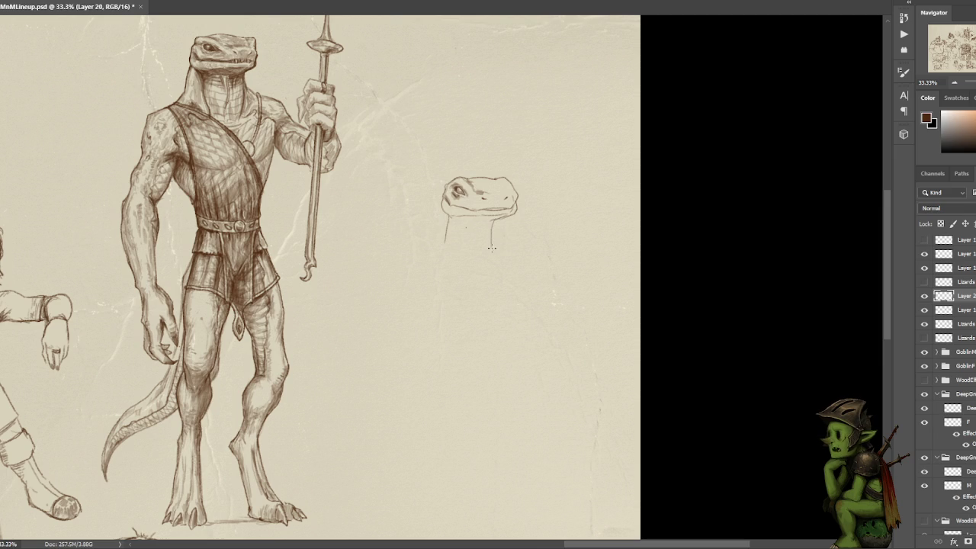
key(ctrl+z)
key(ctrl+z)
mouse_move(452, 216)
mouse_down()
mouse_move(453, 243)
mouse_move(493, 229)
mouse_move(495, 261)
mouse_up()
key(ctrl+z)
key(ctrl+z)
key(ctrl+z)
drag(493, 226, 497, 252)
key(ctrl+z)
key(ctrl+z)
Add a mark under the jaw, darken the eye, and erase the old mouth lines.
drag(457, 218, 463, 218)
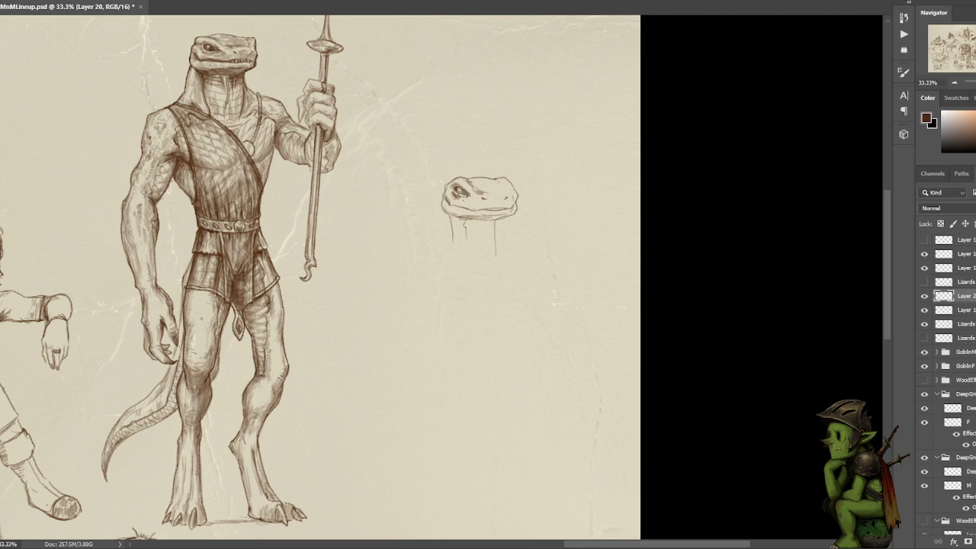
drag(467, 192, 459, 186)
key(l)
drag(477, 204, 476, 208)
key(Delete)
Redraw the mouth line, then select and release the head's left edge.
mouse_move(456, 203)
mouse_down()
mouse_move(492, 206)
mouse_move(470, 207)
mouse_up()
key(ctrl+z)
key(ctrl+z)
key(ctrl+z)
drag(448, 200, 450, 218)
click(467, 317)
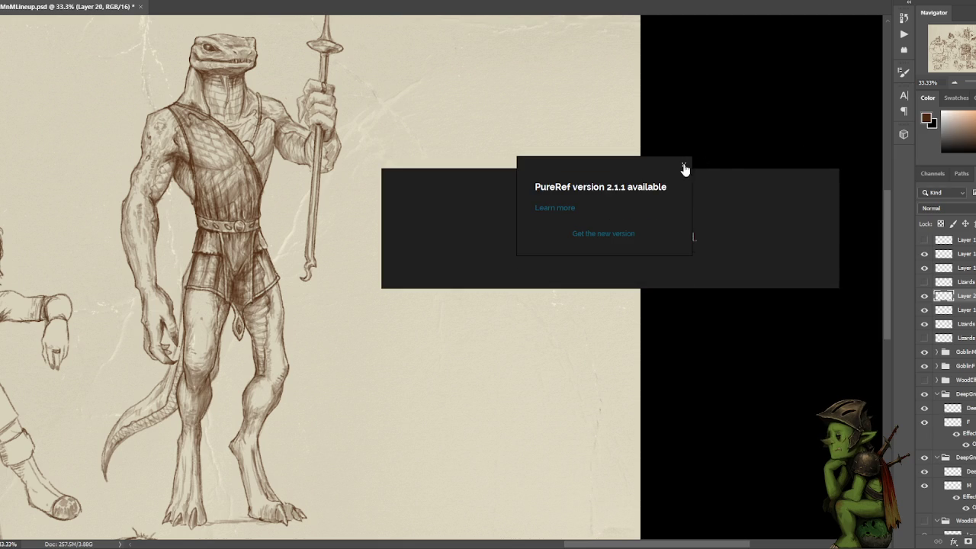
Dismiss PureRef's update notice and load the recent lizard reference scene.
click(684, 165)
right_click(728, 218)
mouse_move(777, 411)
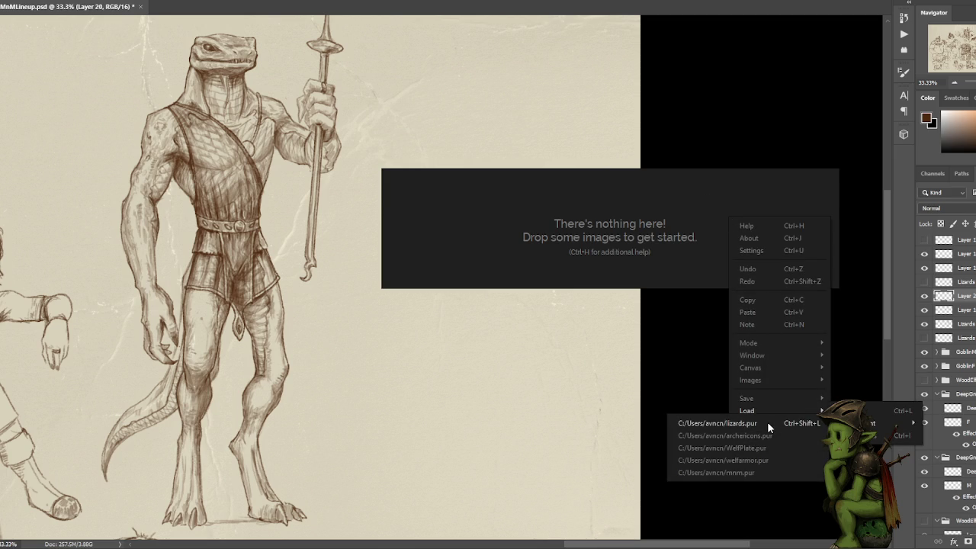
click(767, 422)
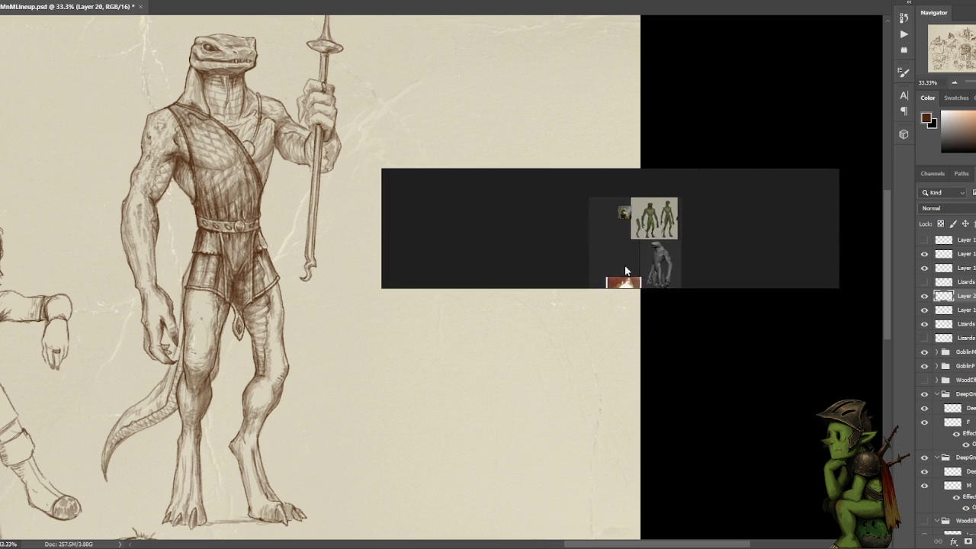
Zoom to the lizardman renders, make the window taller, and move it off the canvas.
scroll(633, 221, up, 3)
scroll(635, 227, up, 3)
scroll(635, 228, down, 2)
scroll(590, 228, up, 3)
scroll(590, 226, down, 1)
scroll(591, 225, down, 2)
scroll(590, 226, up, 1)
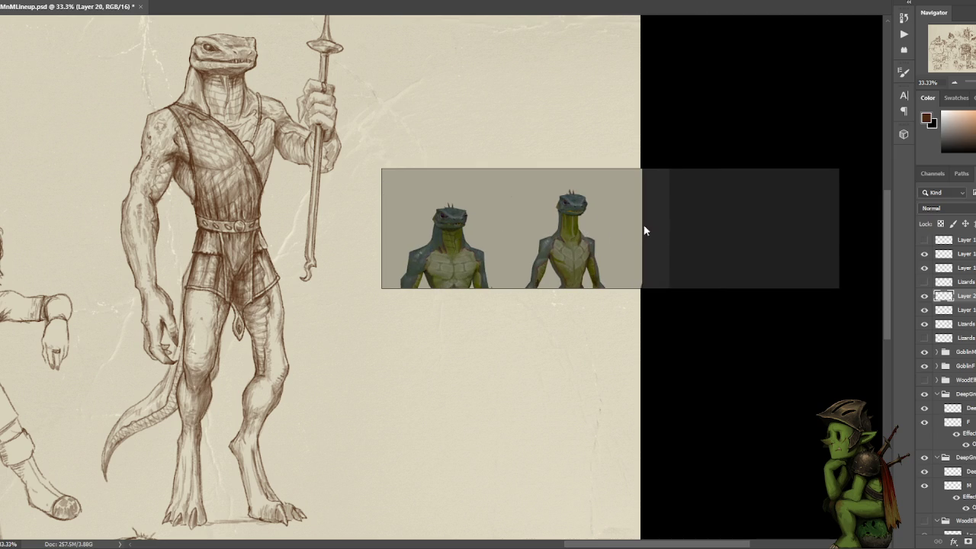
drag(588, 286, 588, 435)
mouse_move(669, 362)
mouse_down()
mouse_move(199, 280)
mouse_move(0, 152)
mouse_move(0, 126)
mouse_up()
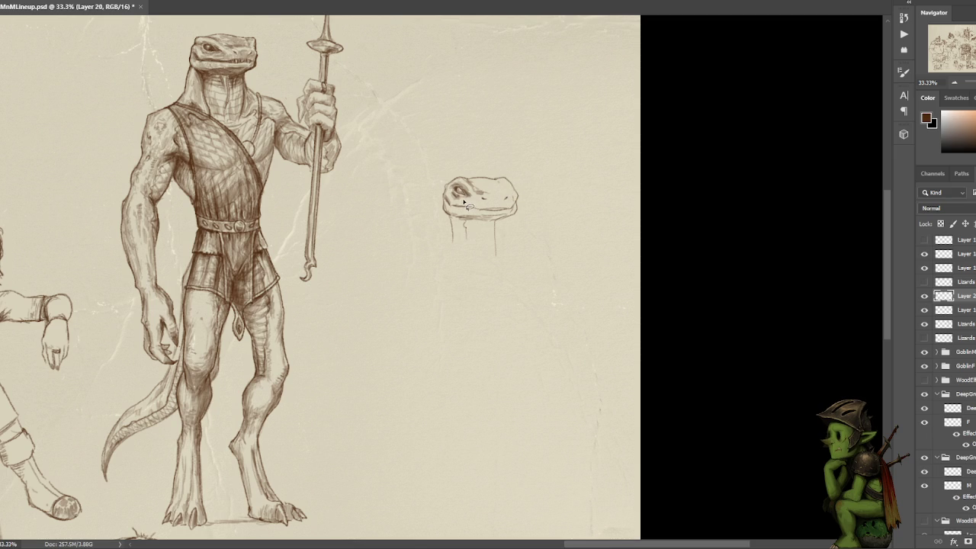
Cut away the head's lower-left lines and darken the eye.
drag(460, 201, 488, 210)
key(ctrl+x)
mouse_move(463, 189)
mouse_down()
mouse_move(473, 197)
mouse_move(462, 182)
mouse_up()
Remove the old top stroke, redraw the head's top rightward, and draw in the eye.
key(l)
key(ctrl+x)
drag(505, 177, 450, 180)
drag(485, 175, 514, 182)
drag(448, 177, 447, 190)
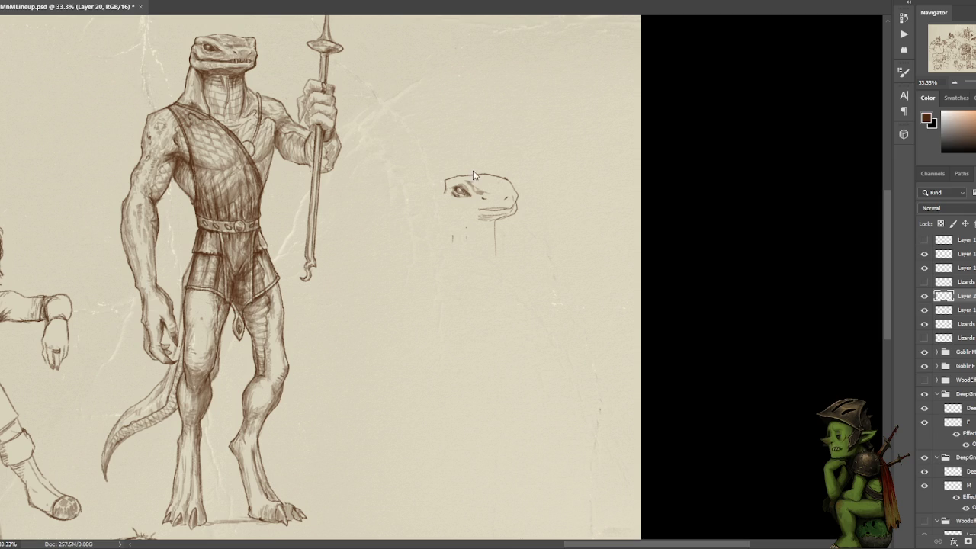
drag(458, 189, 458, 188)
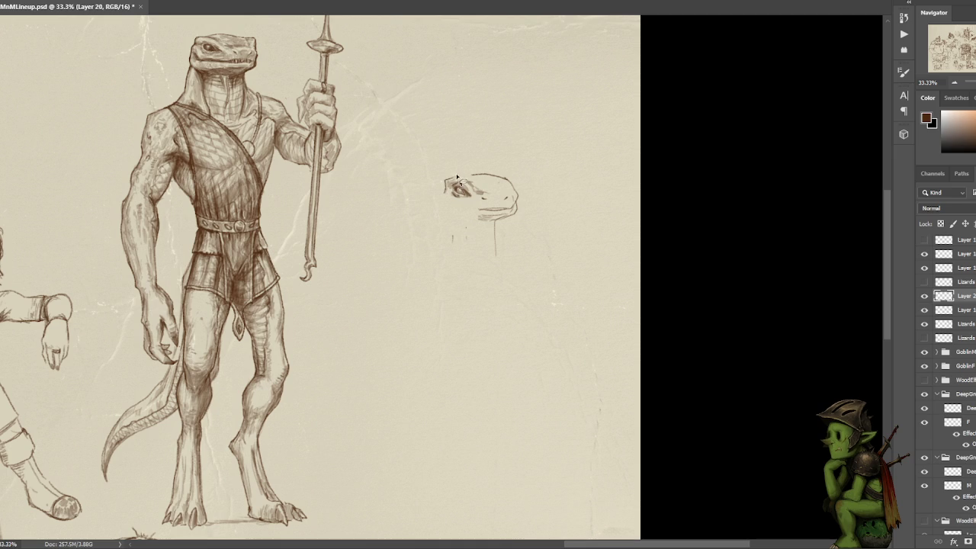
Sketch the head's top-left edge and back stroke, undoing failed outline attempts.
drag(442, 169, 447, 167)
key(ctrl+z)
drag(454, 175, 468, 174)
drag(493, 174, 443, 185)
key(ctrl+z)
drag(443, 193, 437, 204)
Select the head's top-left corner and redraw the top outline across the head.
key(l)
drag(450, 171, 435, 186)
drag(493, 176, 517, 189)
drag(448, 180, 495, 176)
Reshape the eye with a free transform, discard a trial jaw line, and reselect around the eye.
key(ctrl+t)
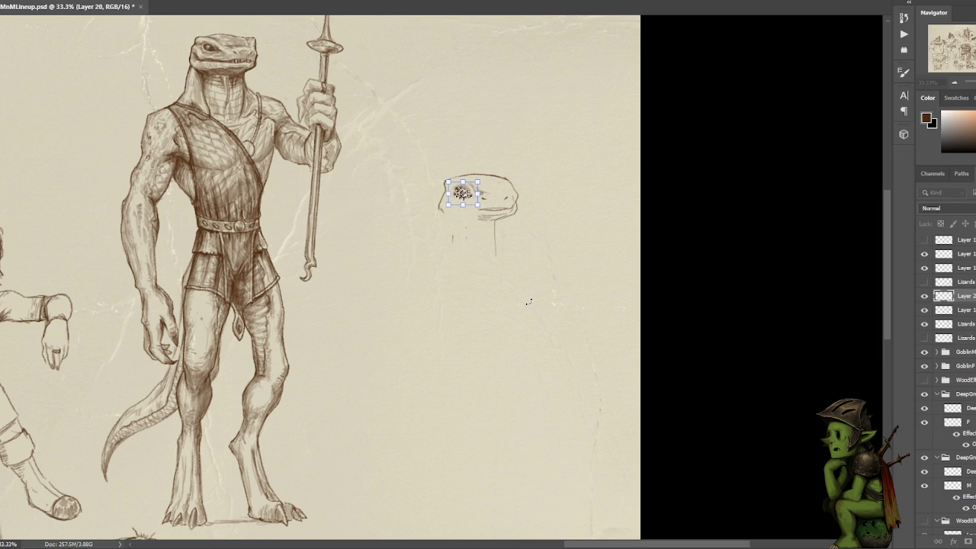
key(Return)
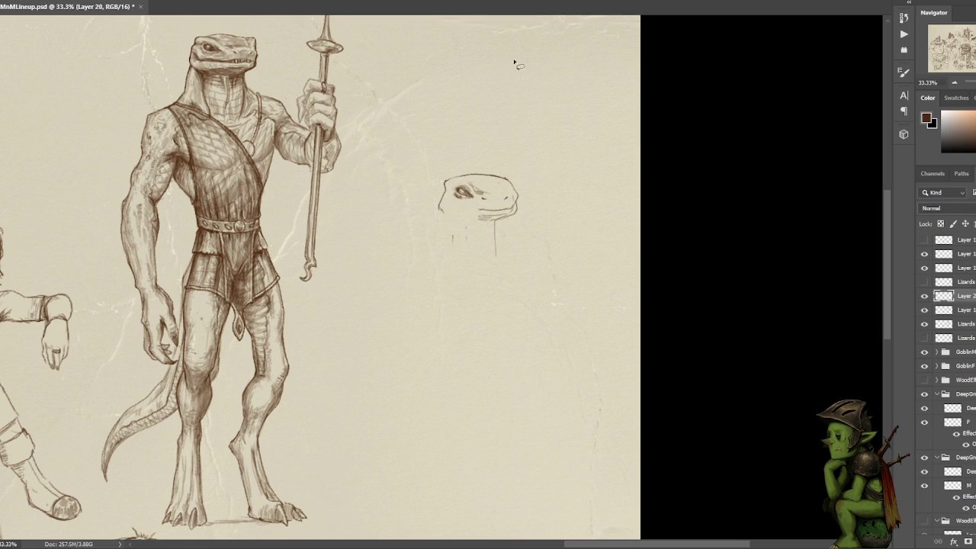
drag(516, 211, 488, 198)
key(ctrl+z)
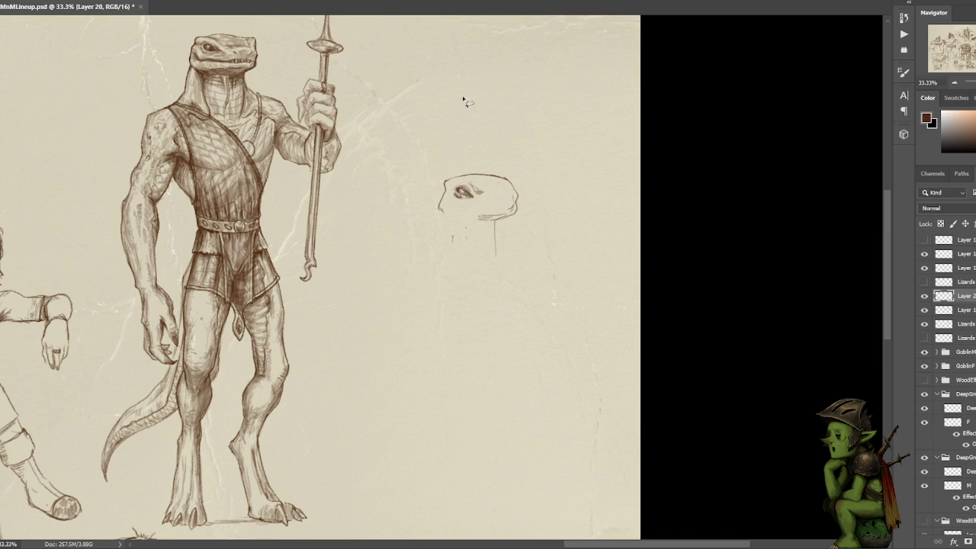
drag(477, 192, 488, 196)
key(ctrl+d)
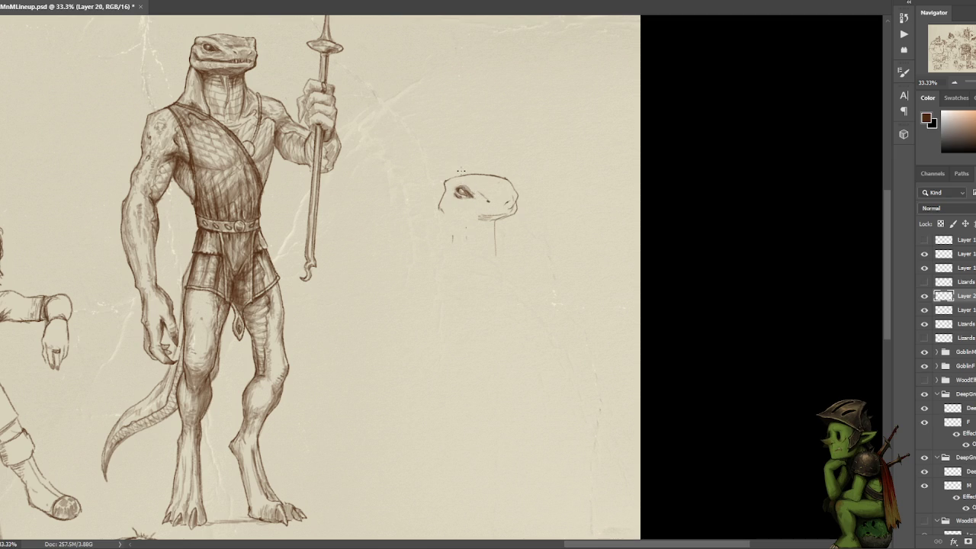
Add a brow mark above the eye and darken the strokes along the mouth.
mouse_move(466, 183)
mouse_down()
mouse_move(458, 176)
mouse_move(475, 181)
mouse_move(446, 183)
mouse_up()
drag(492, 211, 472, 209)
drag(508, 206, 492, 209)
drag(460, 209, 480, 207)
Erase the strokes at the back of the head and redraw the back of the head and jaw.
key(l)
drag(514, 177, 507, 204)
key(Delete)
key(ctrl+d)
key(b)
drag(509, 183, 508, 197)
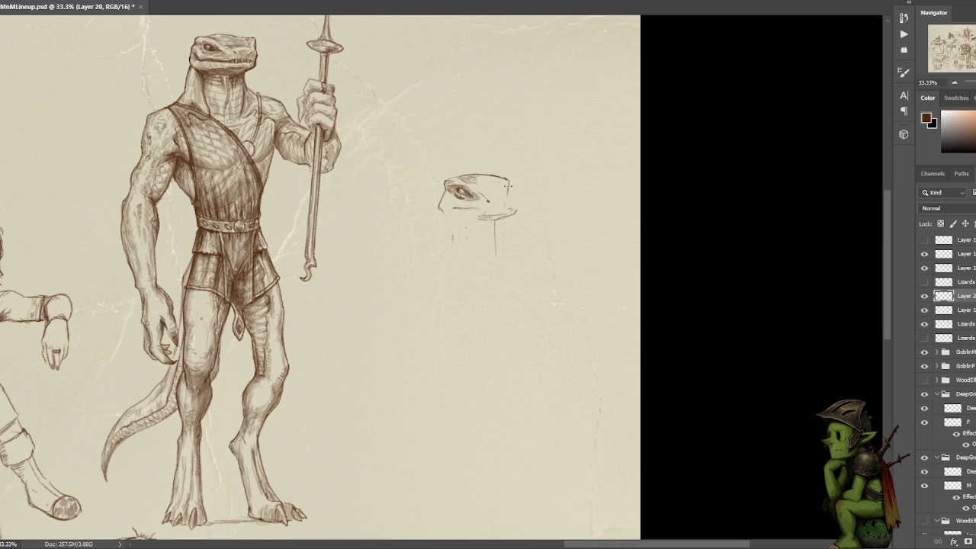
drag(511, 202, 506, 215)
Strengthen the snout's lower-left edge, then select the stray loop below the head.
key(l)
drag(450, 185, 446, 216)
key(ctrl+d)
key(b)
drag(443, 206, 451, 214)
drag(442, 211, 455, 215)
drag(444, 214, 447, 217)
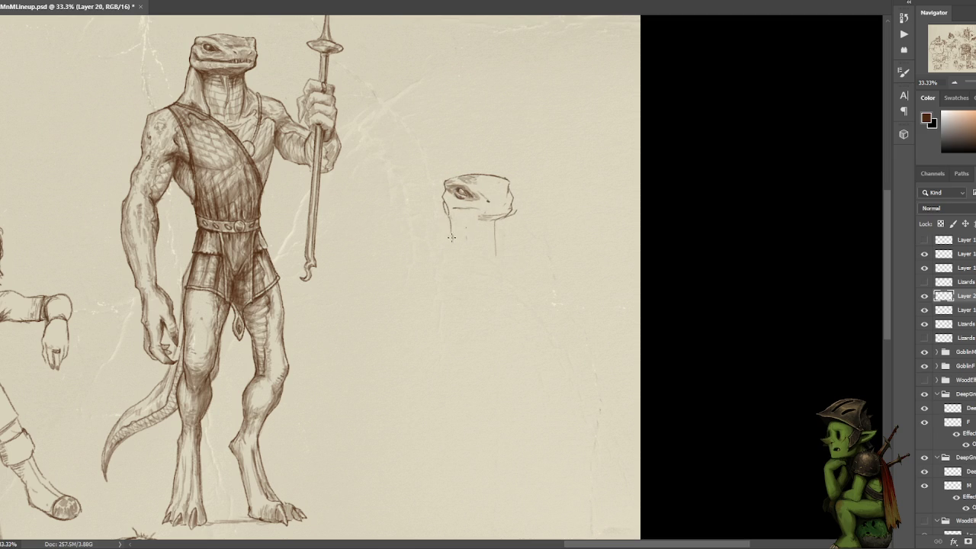
key(l)
drag(499, 221, 484, 232)
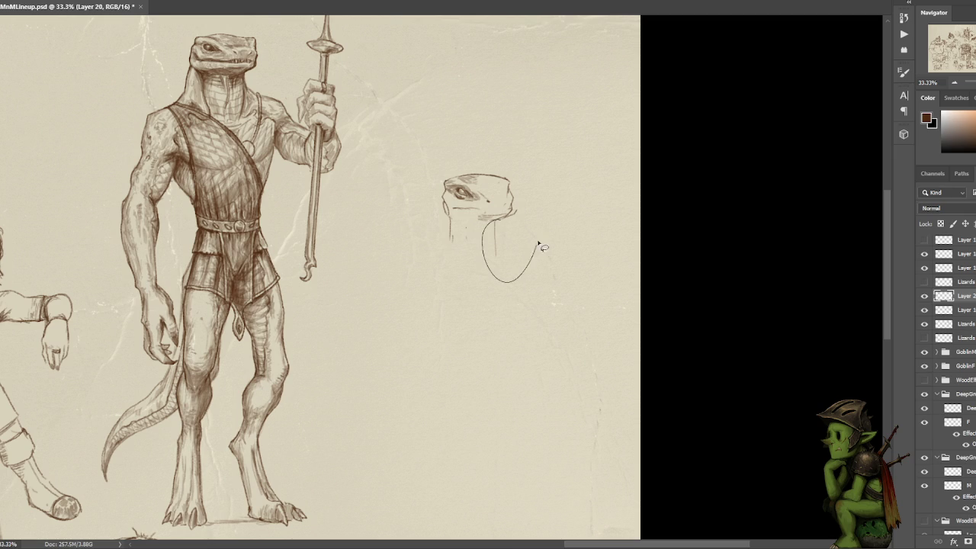
Remove the stray loop and redraw the mouth line across the snout.
key(ctrl+d)
key(b)
drag(485, 208, 501, 211)
key(ctrl+z)
mouse_move(455, 208)
mouse_down()
mouse_move(484, 207)
mouse_move(455, 210)
mouse_up()
Select around the eye, clear the selection, and cut with the pencil brush active.
key(l)
key(ctrl+d)
key(b)
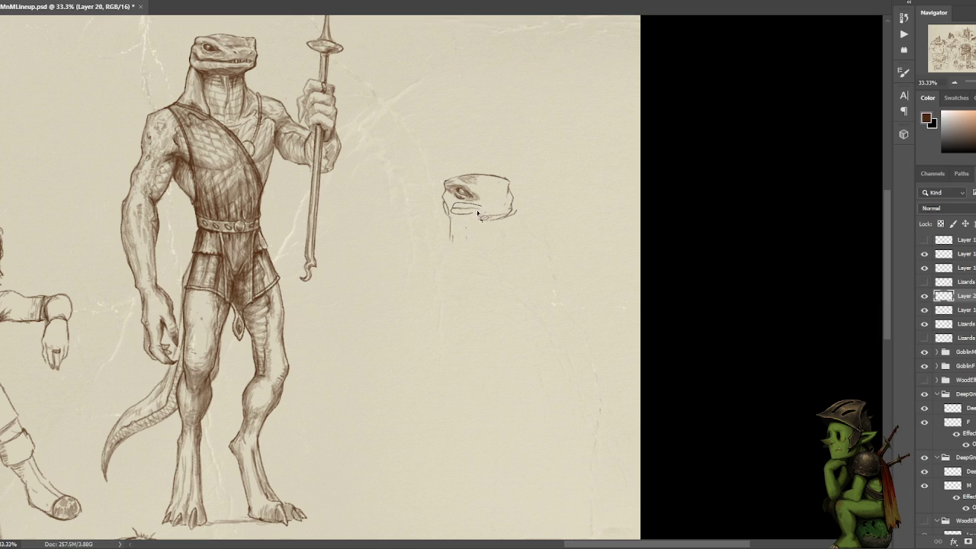
key(ctrl+x)
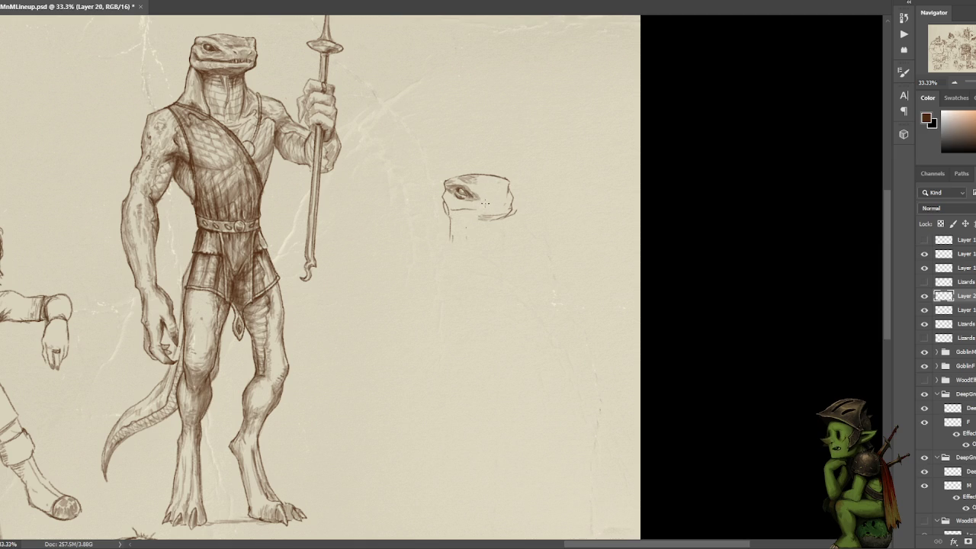
Add a nostril and dark shading around the snout, eye, top of head and mouth.
drag(484, 205, 486, 204)
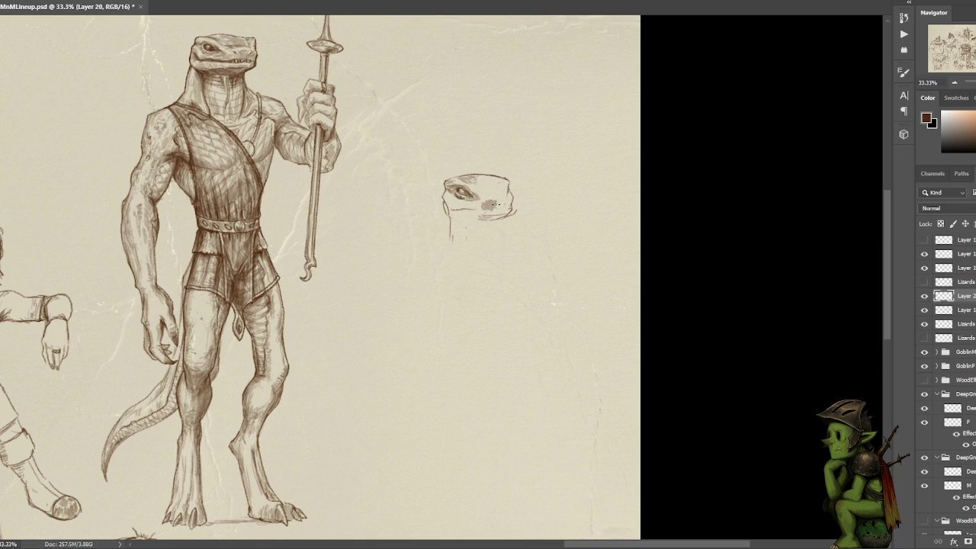
drag(489, 206, 498, 202)
drag(503, 203, 486, 205)
mouse_move(488, 201)
mouse_down()
mouse_move(501, 200)
mouse_move(481, 201)
mouse_up()
drag(480, 178, 475, 184)
mouse_move(488, 211)
mouse_down()
mouse_move(505, 206)
mouse_move(482, 208)
mouse_up()
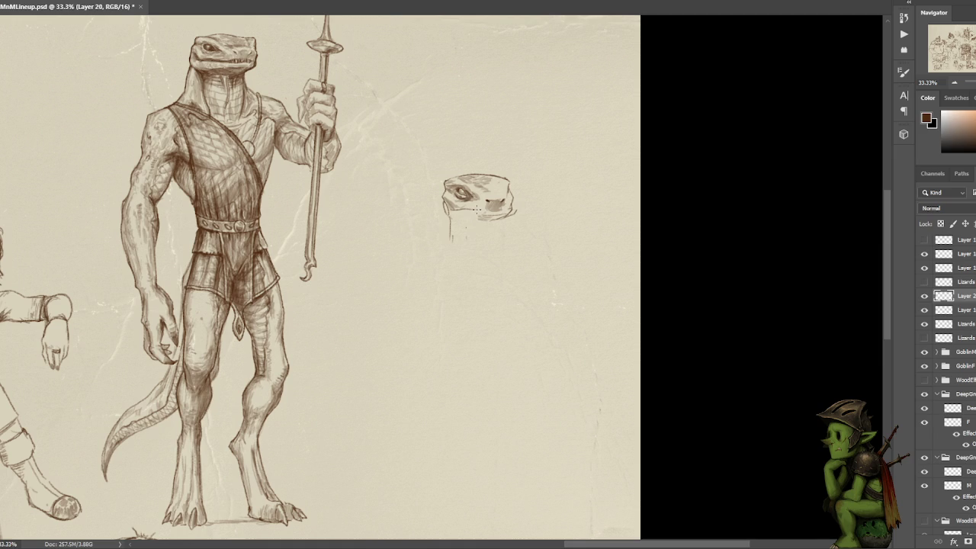
Try shading under the snout, undo it, and draw the jaw line underneath the head.
drag(476, 211, 506, 206)
key(ctrl+z)
mouse_move(506, 209)
mouse_down()
mouse_move(477, 210)
mouse_move(502, 211)
mouse_move(491, 210)
mouse_up()
key(ctrl+z)
drag(455, 216, 465, 219)
mouse_move(476, 217)
mouse_down()
mouse_move(502, 215)
mouse_move(485, 227)
mouse_up()
Nudge the head slightly left and firm the jaw underside into a solid line.
key(l)
key(ctrl+d)
key(b)
drag(496, 214, 504, 215)
drag(511, 213, 497, 217)
key(ctrl+z)
key(ctrl+z)
key(ctrl+z)
drag(505, 216, 493, 216)
Sketch neck lines down from the head, sweeping the left outline toward the shoulder.
drag(478, 215, 478, 227)
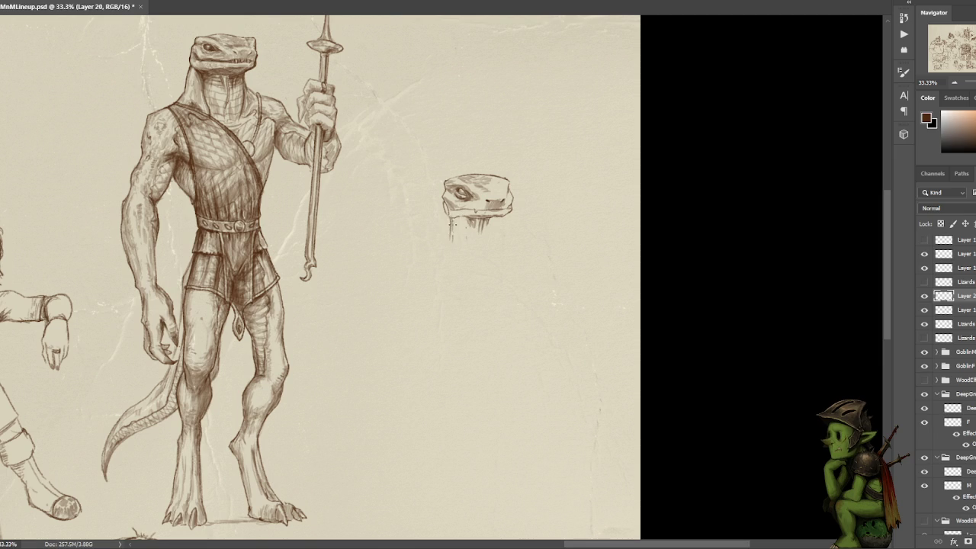
drag(445, 217, 442, 257)
drag(444, 242, 427, 260)
drag(509, 202, 505, 215)
Lasso the left side of the lizard head and shift the eye and brow slightly left.
key(l)
drag(452, 183, 448, 209)
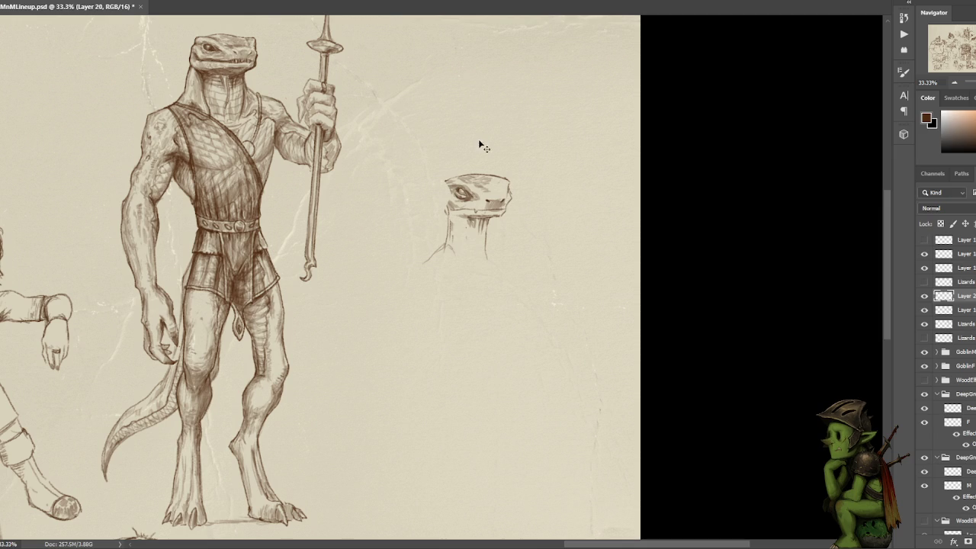
drag(453, 189, 449, 187)
Darken the jaw and left edge of the head and neck, adding a curved shoulder line.
key(l)
drag(476, 211, 504, 206)
drag(458, 207, 448, 212)
drag(469, 215, 451, 215)
drag(442, 198, 447, 209)
drag(448, 232, 444, 206)
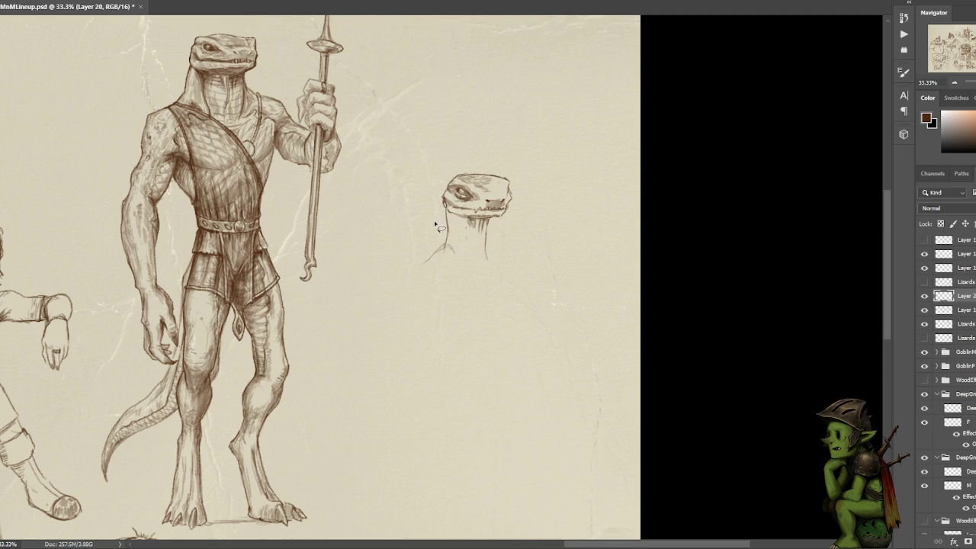
drag(455, 226, 414, 279)
Undo the shoulder sweep, then hatch under the chin and add small marks on the crown.
key(ctrl+z)
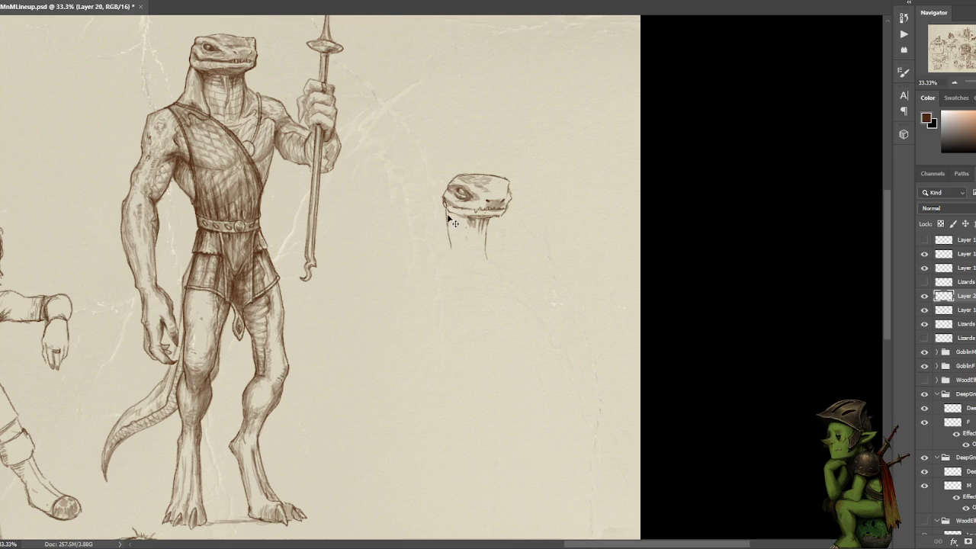
mouse_move(482, 231)
mouse_down()
mouse_move(483, 239)
mouse_move(485, 225)
mouse_up()
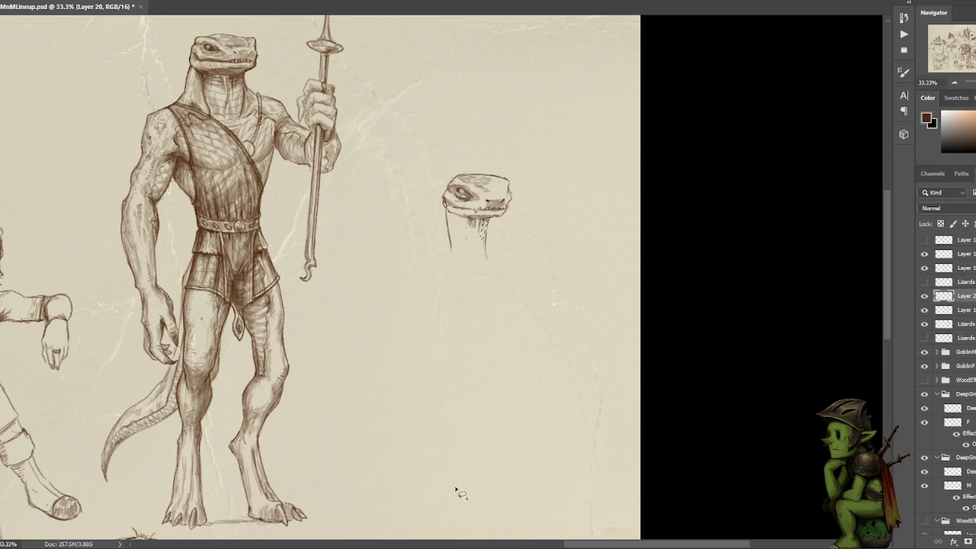
mouse_move(477, 219)
mouse_down()
mouse_move(490, 228)
mouse_move(471, 232)
mouse_move(458, 221)
mouse_up()
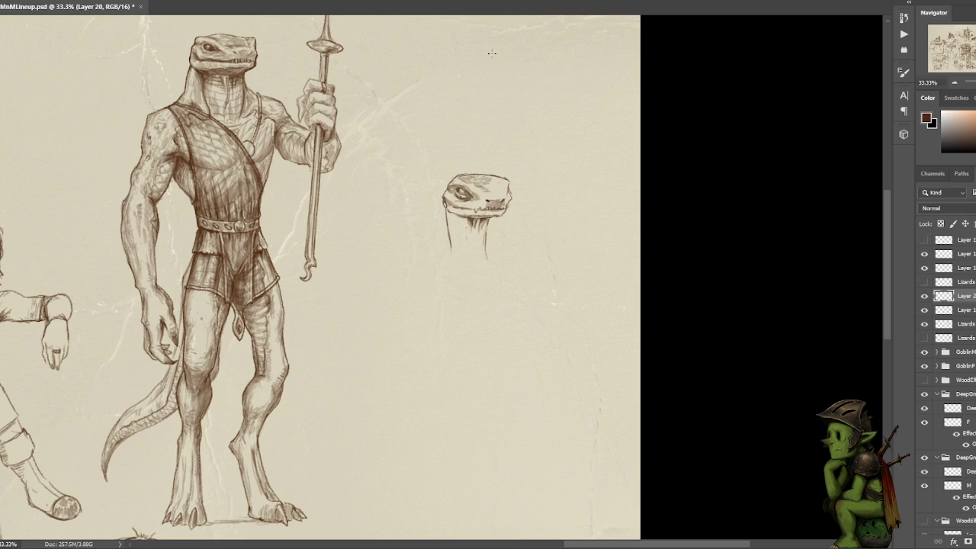
drag(487, 189, 494, 186)
Draw teeth along the lizard's mouth and lasso the left side of the neck.
key(v)
mouse_move(488, 200)
mouse_down()
mouse_move(500, 197)
mouse_move(451, 199)
mouse_move(473, 209)
mouse_up()
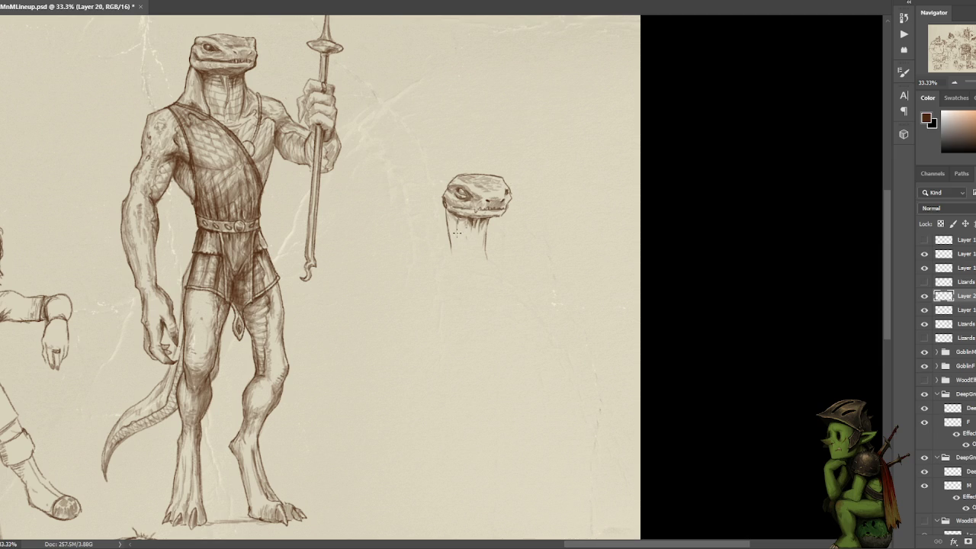
key(l)
drag(449, 228, 450, 261)
key(ctrl+d)
Redraw the neck lines longer and lower, undoing a stray stroke at the neck base.
key(b)
mouse_move(447, 241)
mouse_down()
mouse_move(446, 265)
mouse_move(487, 228)
mouse_up()
drag(457, 229, 458, 273)
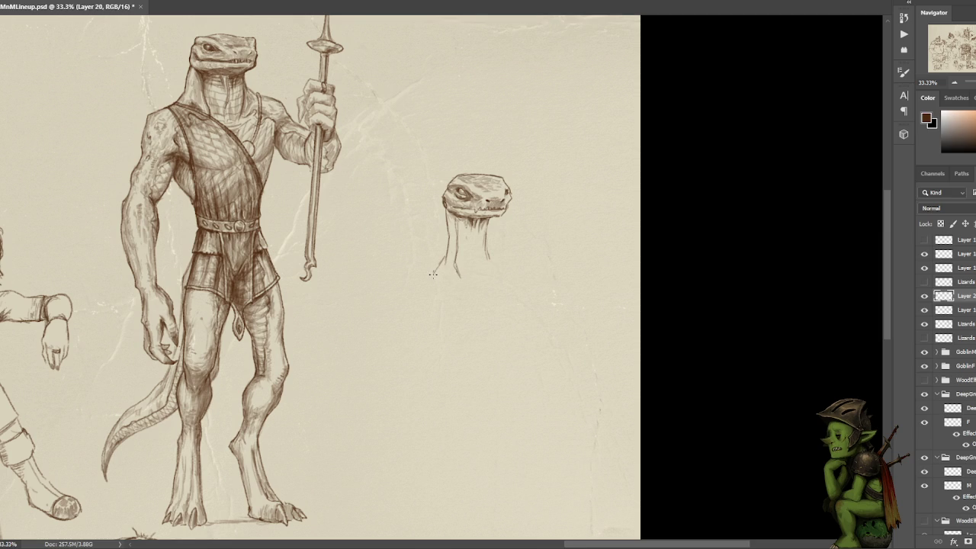
mouse_move(434, 271)
mouse_down()
mouse_move(447, 262)
mouse_move(500, 265)
mouse_move(429, 271)
mouse_move(404, 287)
mouse_up()
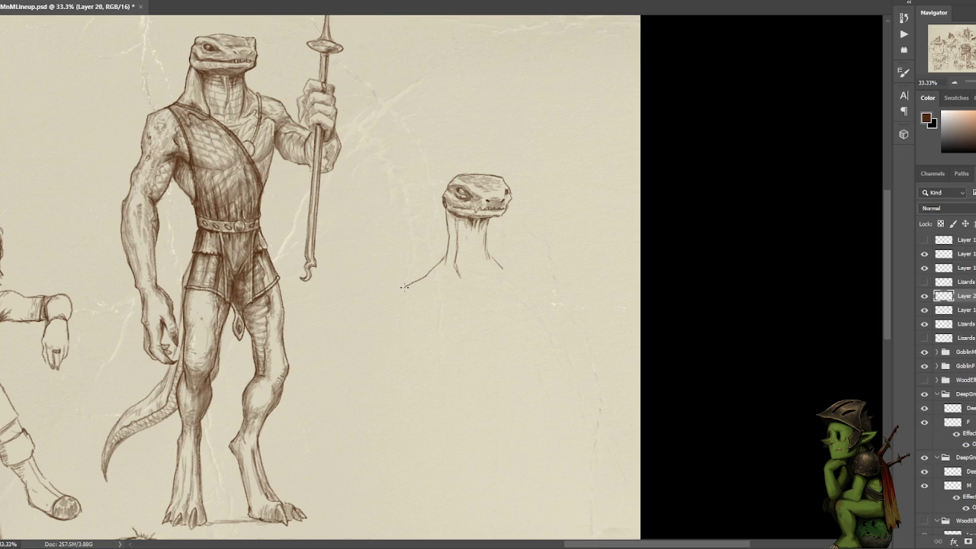
key(ctrl+z)
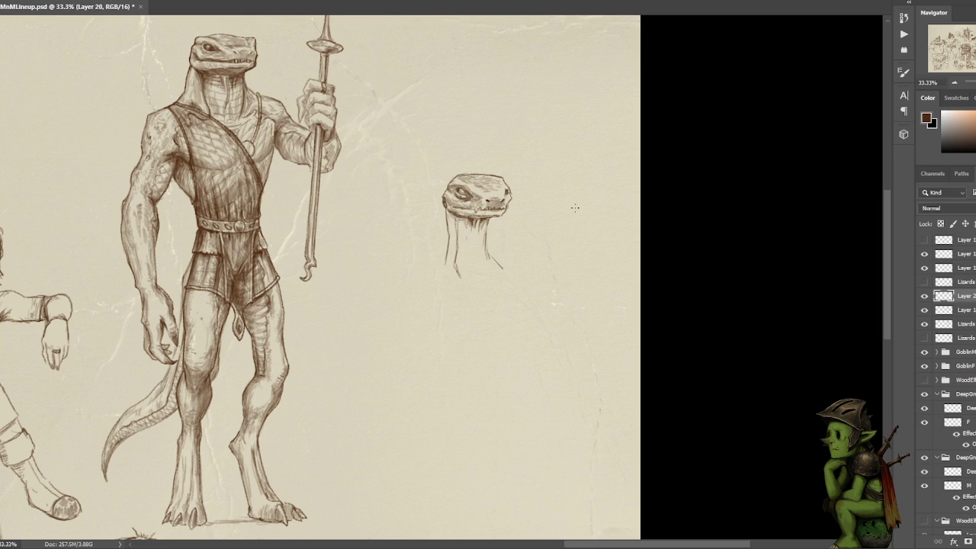